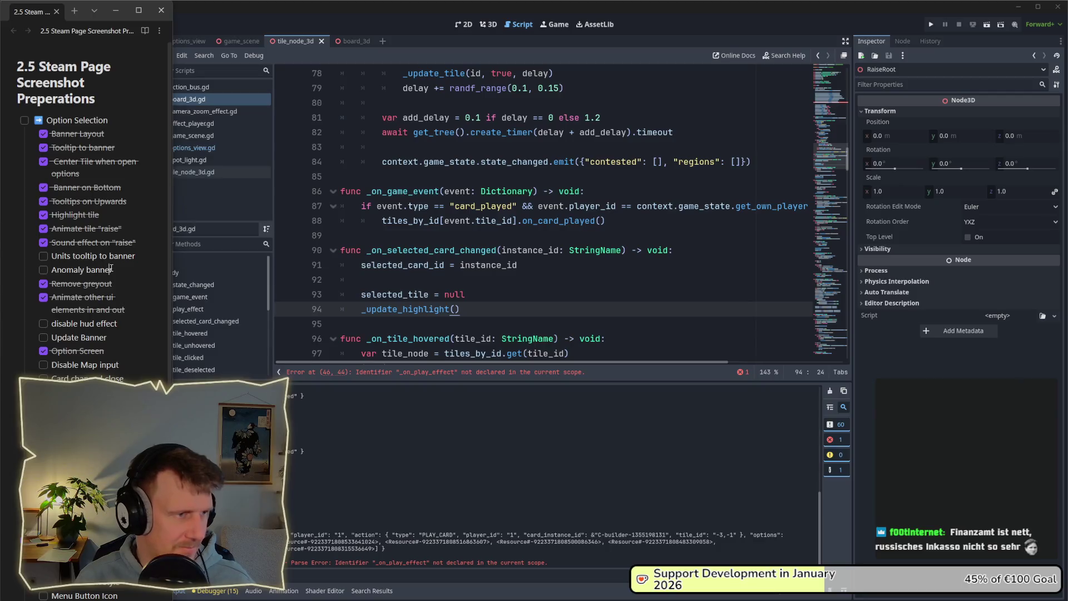
Delete the two completed raise tasks from the checklist
key(shift+Up)
key(shift+Up)
key(BackSpace)
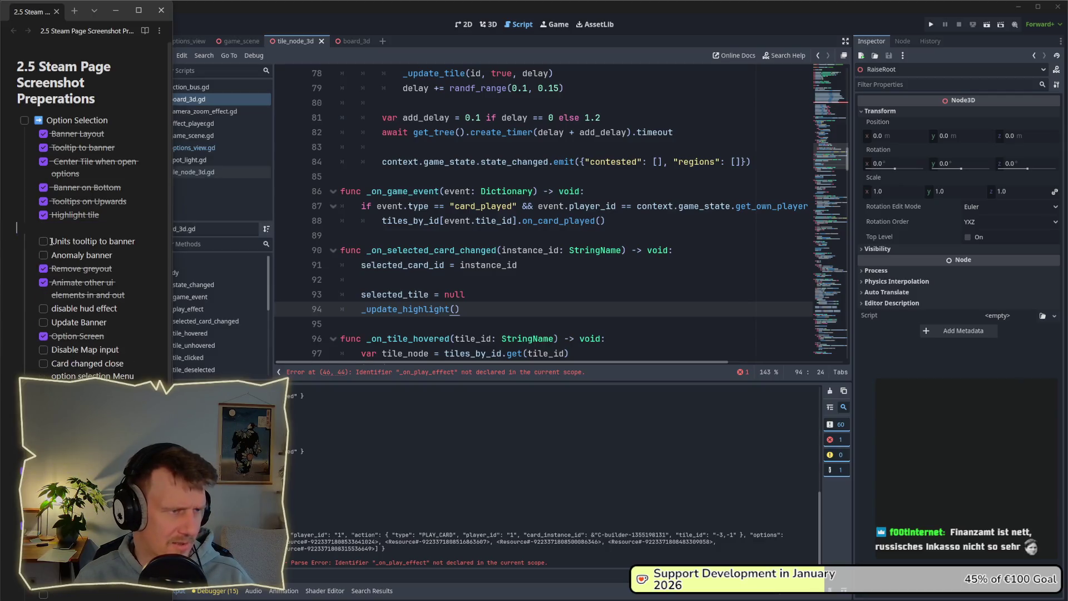
key(BackSpace)
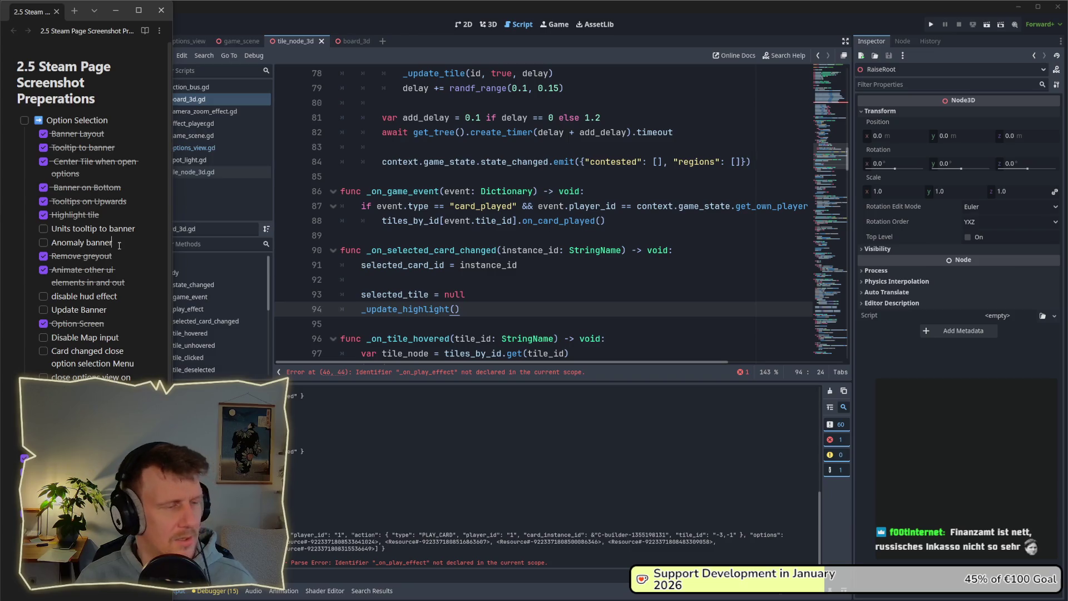
Run the project, delete the failing line 46 play_effect.connect call in board_3d.gd, and relaunch with F5
click(933, 24)
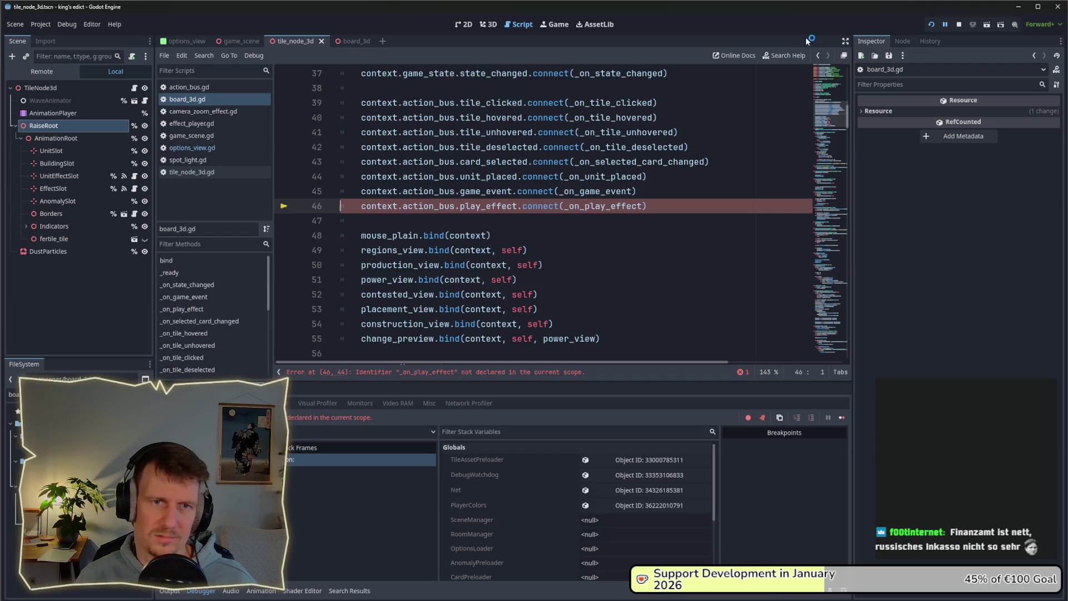
mouse_move(523, 207)
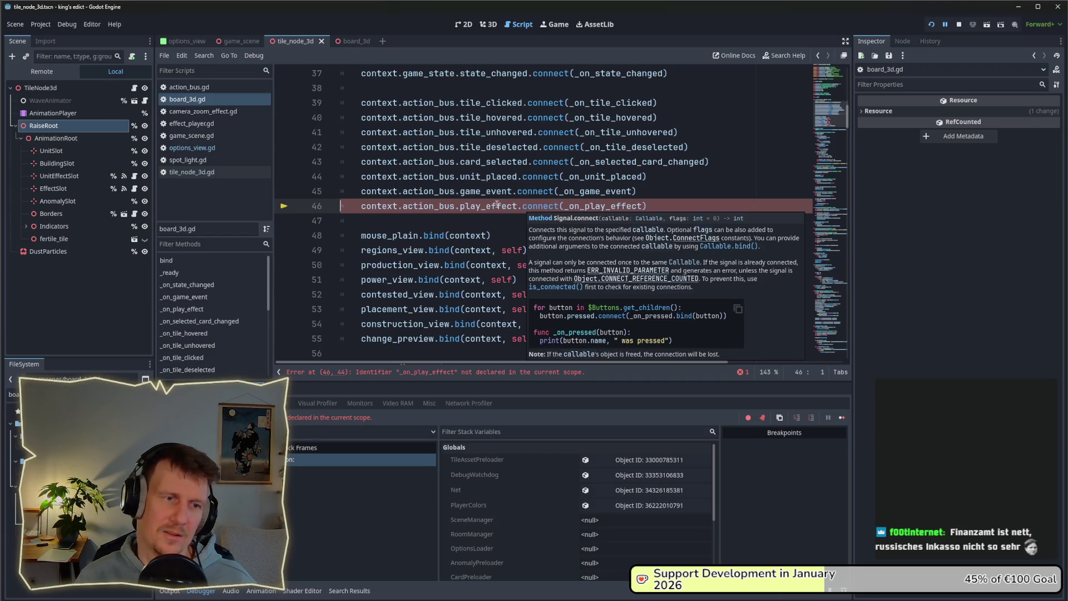
key(shift+End)
key(BackSpace)
key(BackSpace)
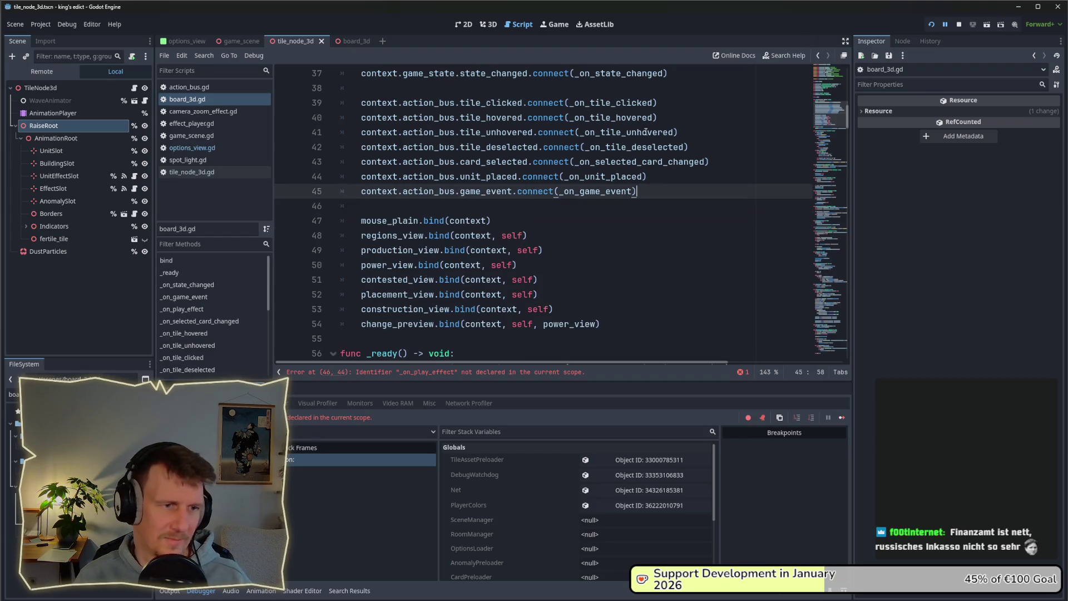
key(F5)
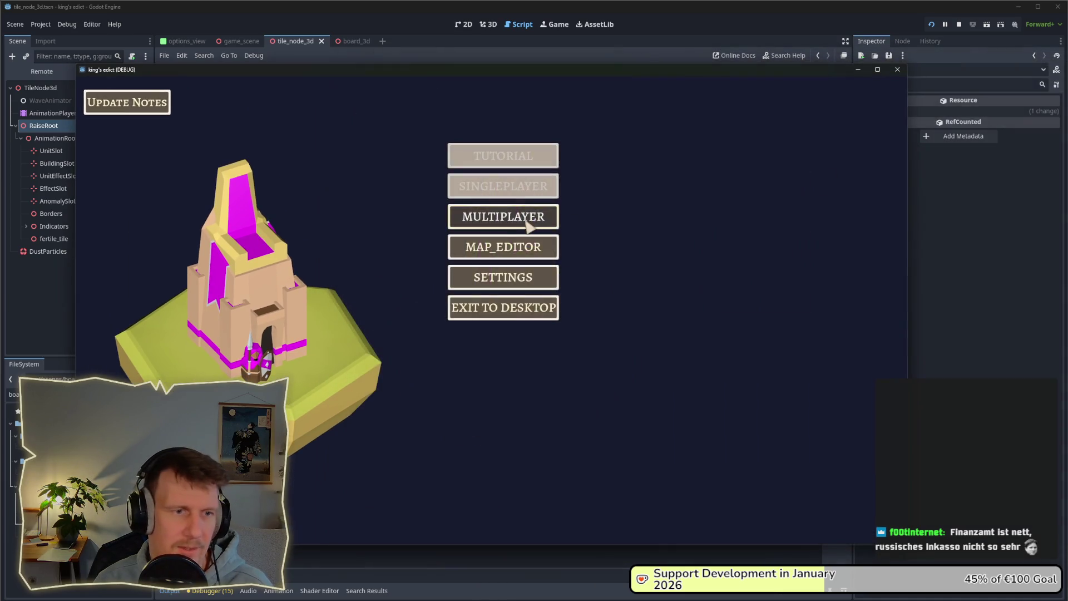
Enter the multiplayer lobby and change the map to i_know_this_place.map
click(527, 222)
click(573, 217)
click(583, 129)
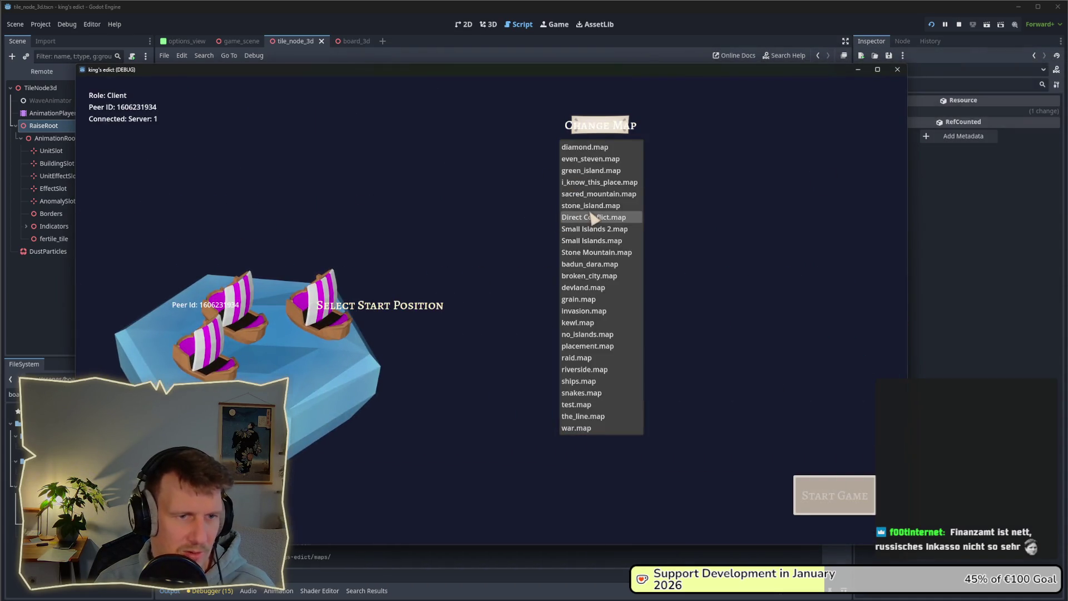
click(606, 182)
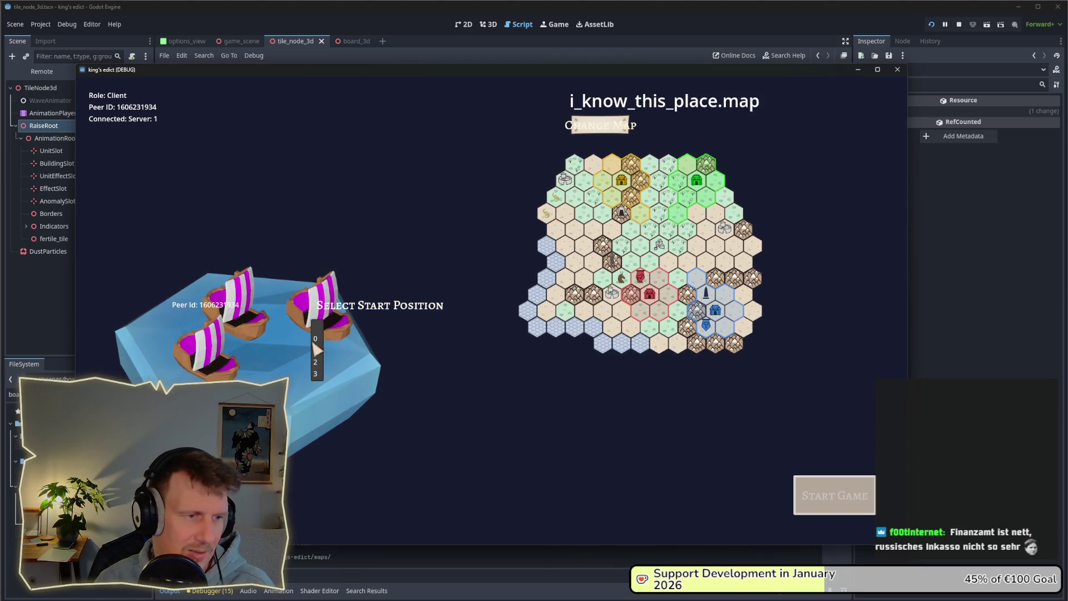
Pick a start position, start the match, and play the builder card on a board tile
click(315, 350)
click(801, 494)
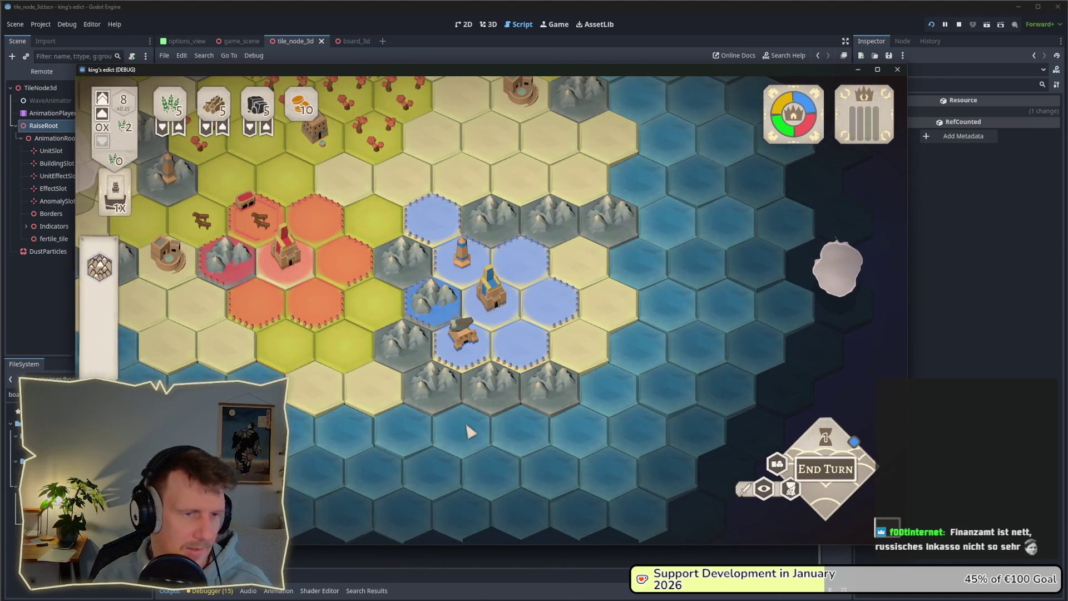
click(520, 345)
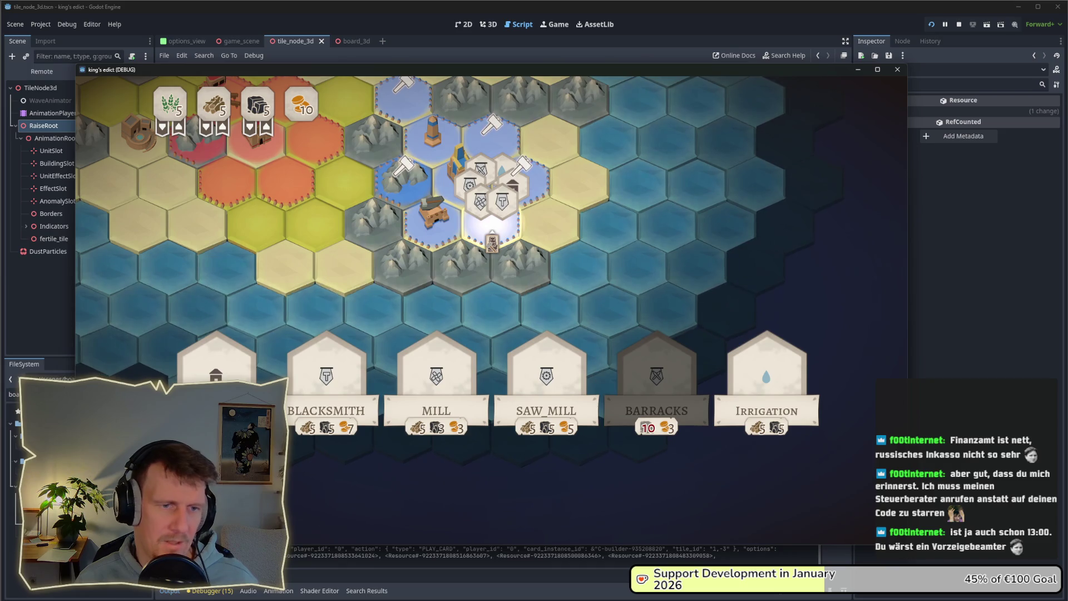
Launch Blender from the app launcher and dismiss its splash screen
key(alt+Tab)
key(super)
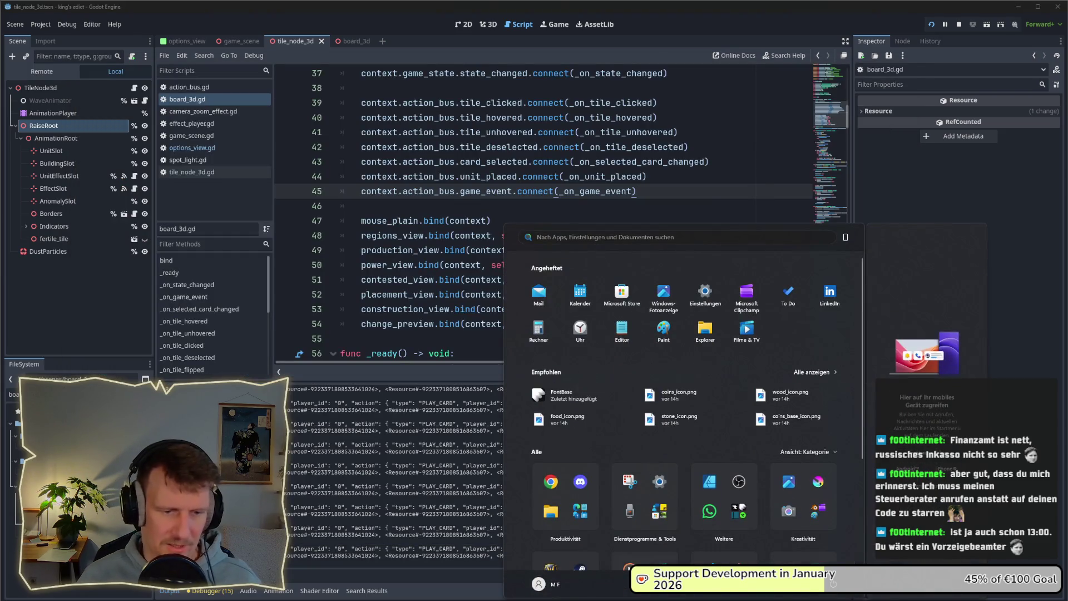
text(blender)
key(Return)
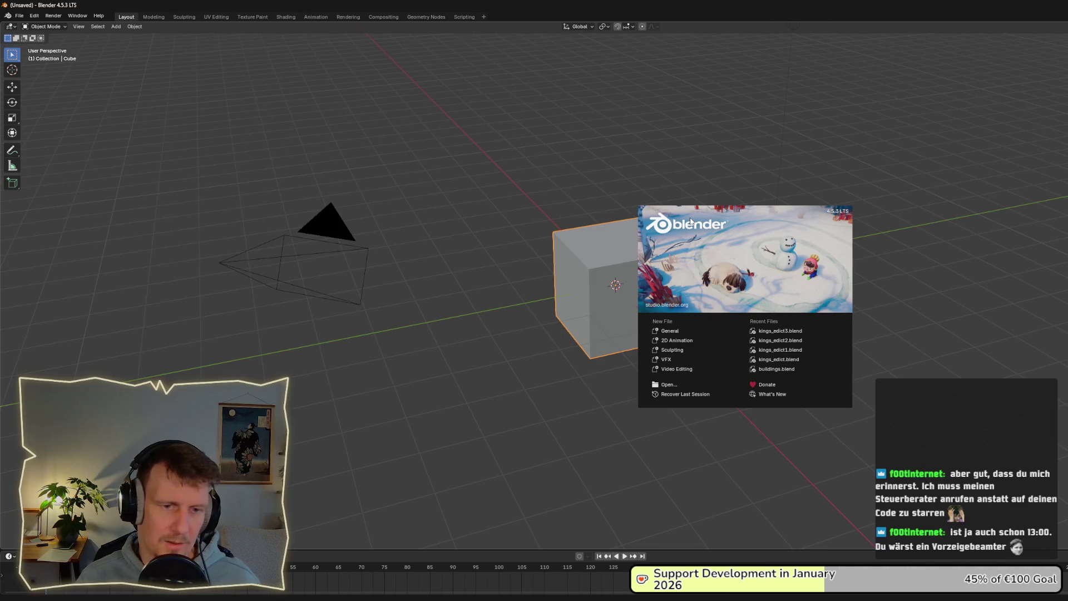
click(964, 222)
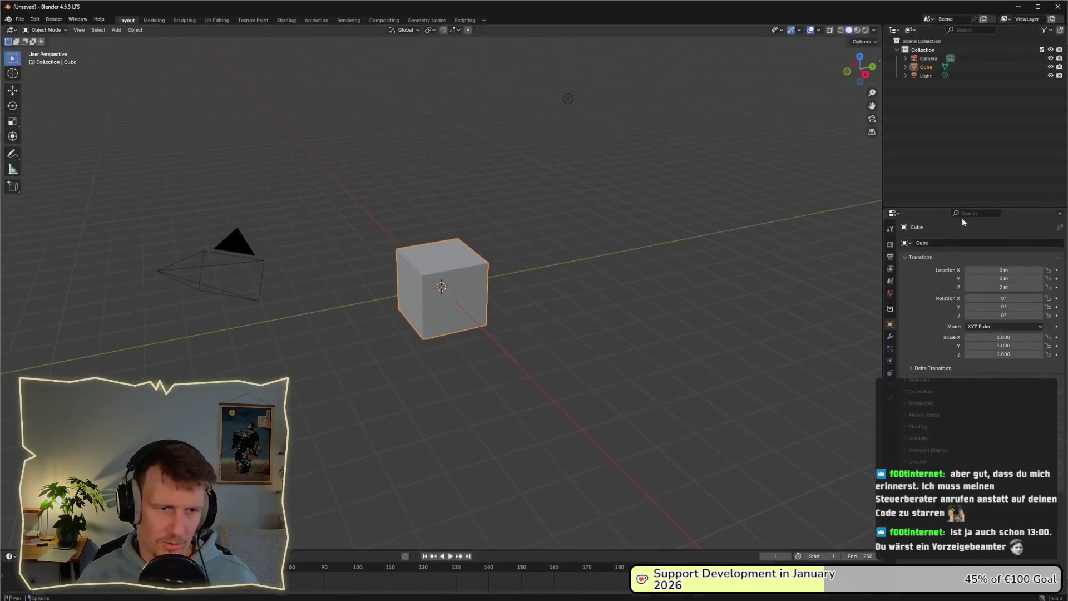
Open kings_edict3.blend from File > Open Recent
click(19, 20)
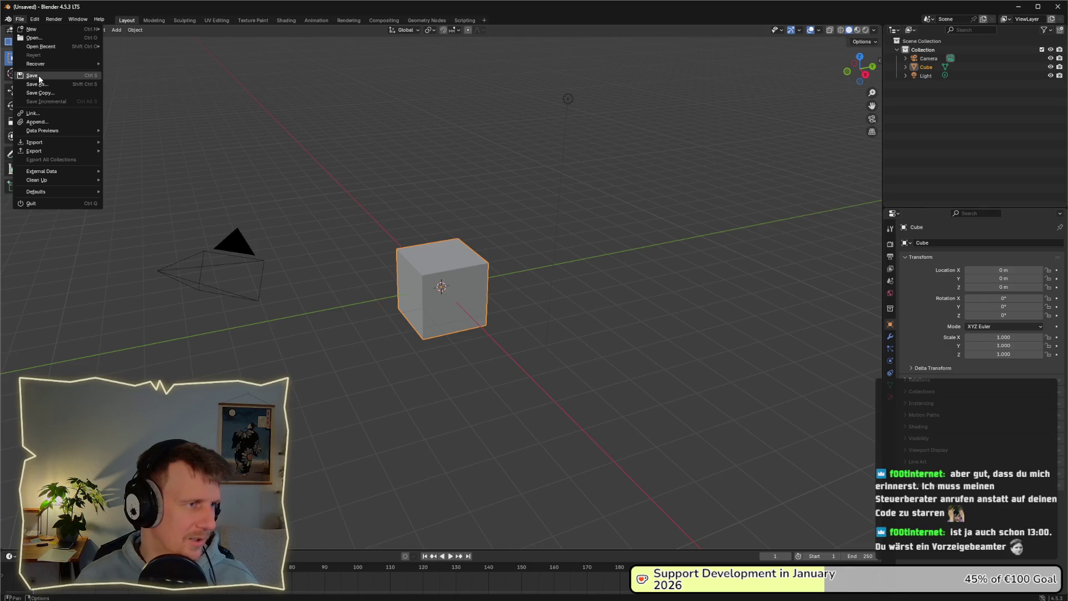
mouse_move(49, 49)
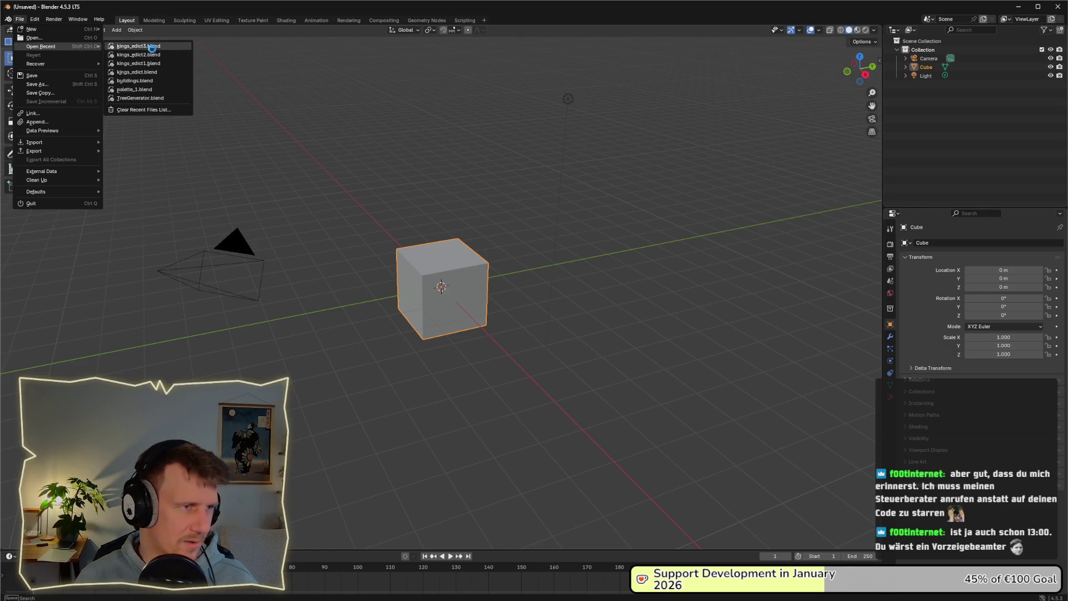
click(151, 47)
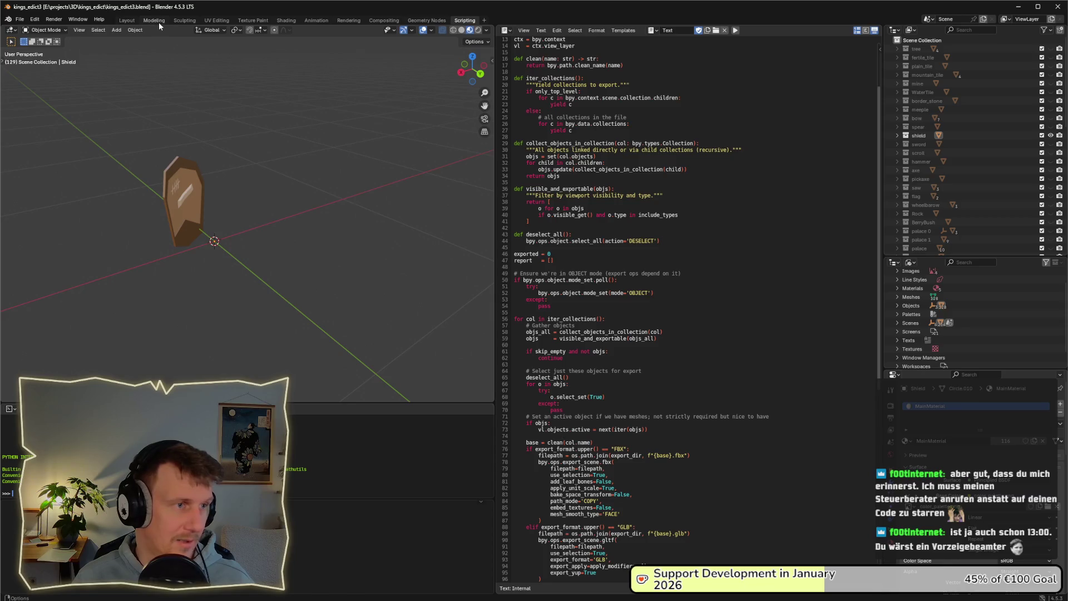
In the Modeling workspace, clear the outliner filter, hide the shield, and show the highlight ring
click(158, 22)
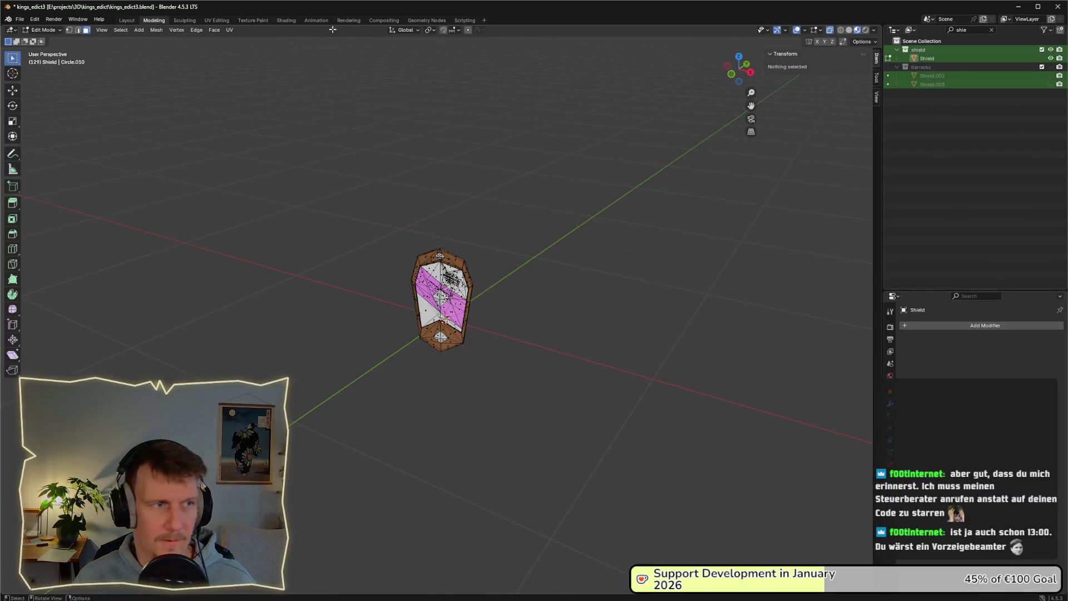
click(974, 29)
key(BackSpace)
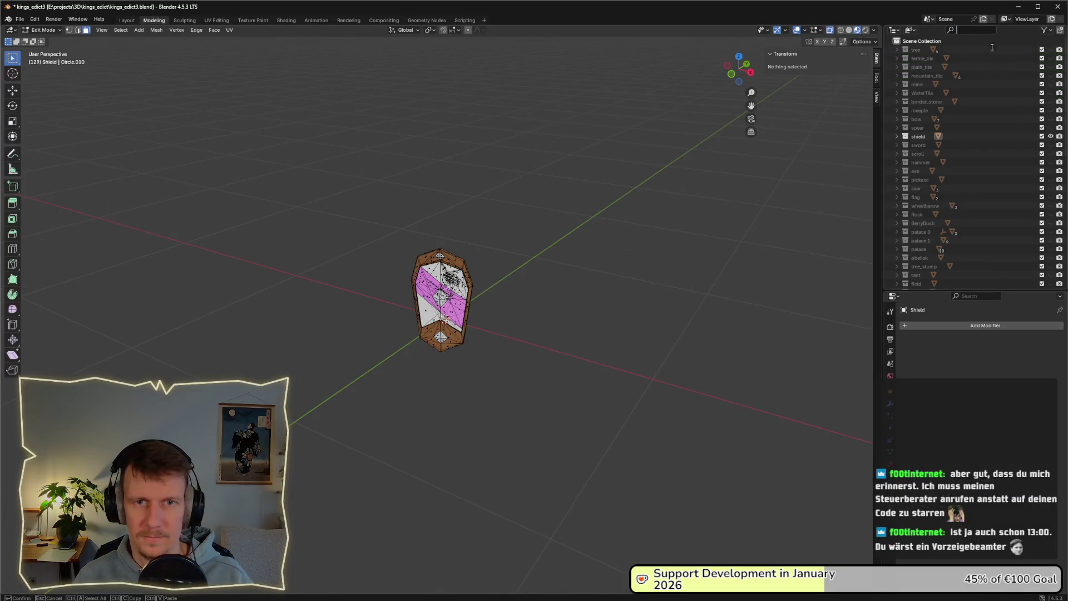
click(1050, 137)
scroll(1012, 219, down, 10)
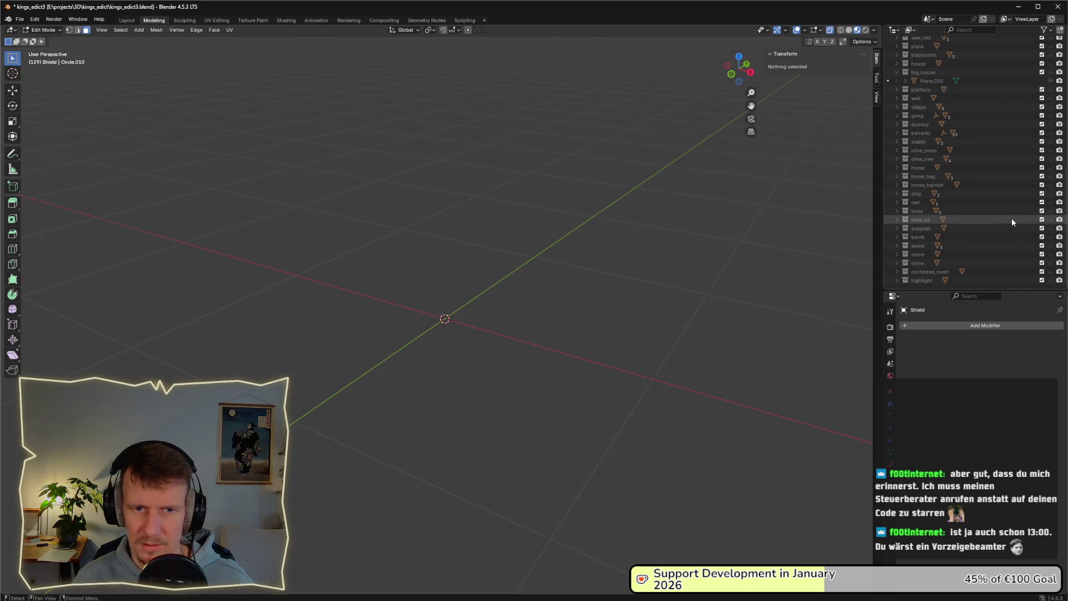
click(1051, 281)
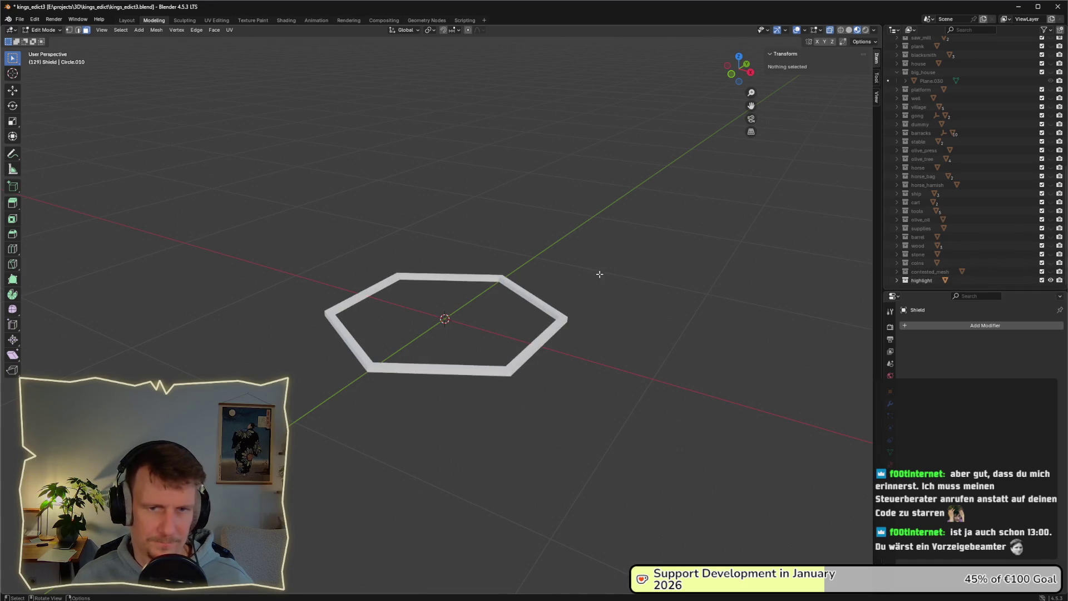
scroll(551, 289, up, 5)
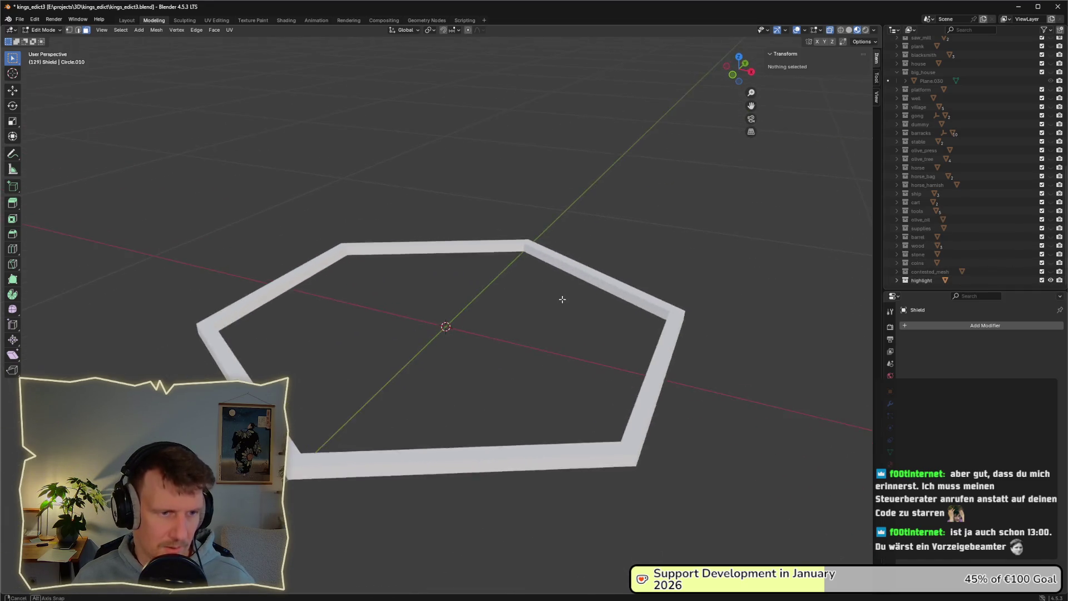
drag(562, 299, 558, 300)
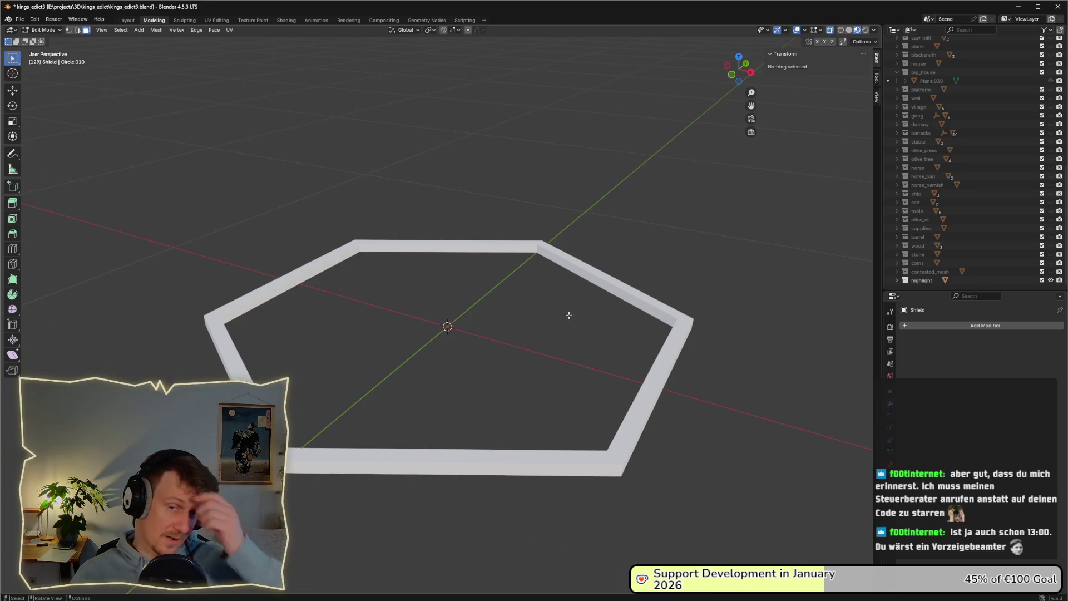
Duplicate the highlight collection and rename the copy highlight_2_draft_final_verion_draft
click(919, 281)
right_click(919, 282)
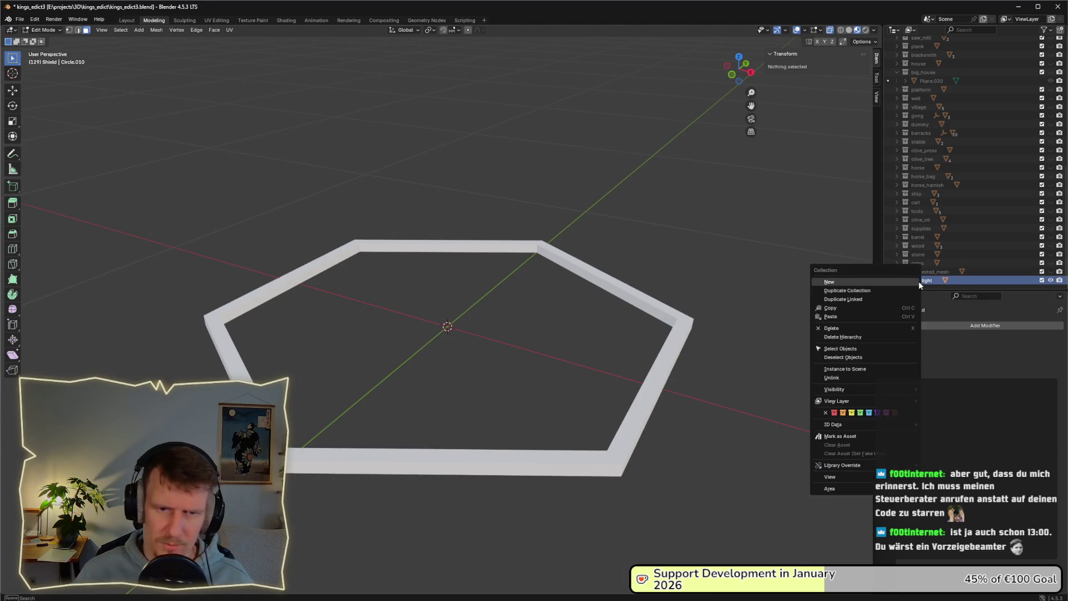
click(869, 292)
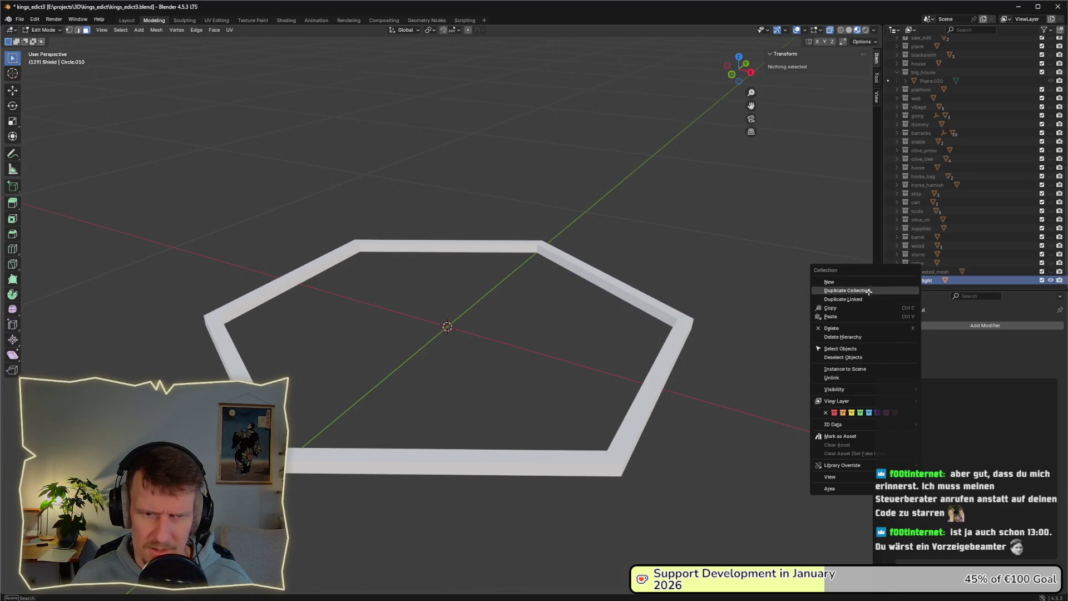
scroll(950, 282, down, 1)
double_click(934, 271)
text(highlight_2_draft_final_version_draft)
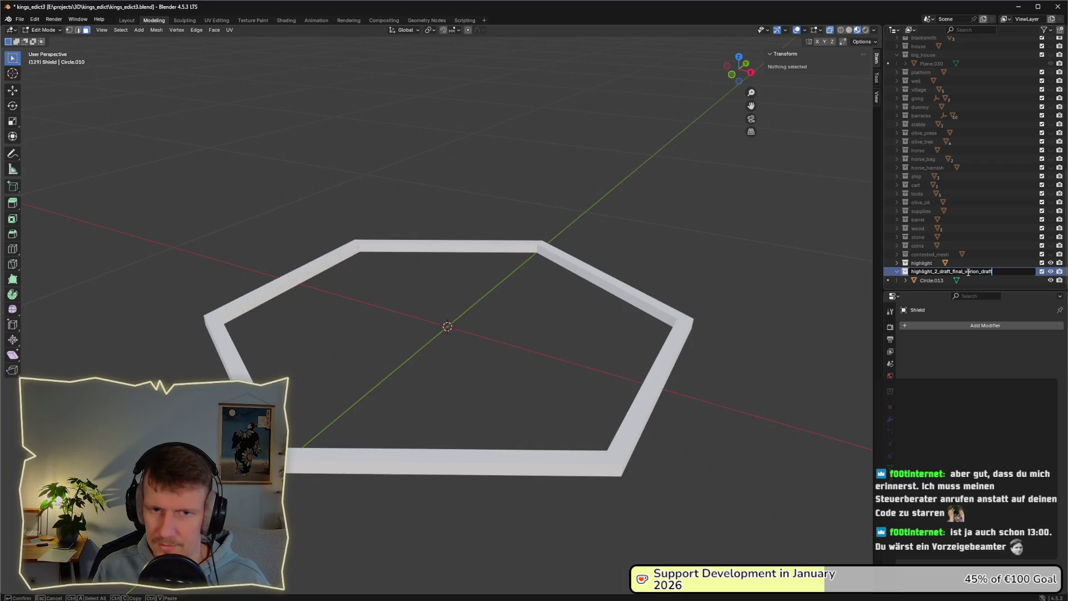
key(Return)
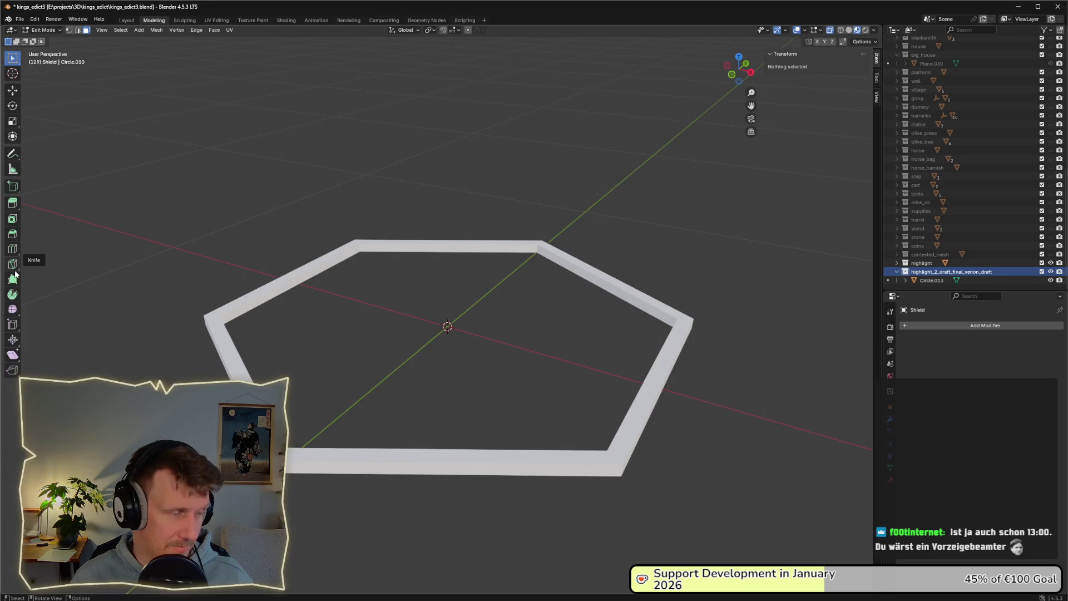
mouse_move(470, 363)
mouse_down()
mouse_move(484, 329)
mouse_move(544, 348)
mouse_move(540, 336)
mouse_up()
Leave Edit Mode on the shield and enter Edit Mode on the duplicated hexagon frame Circle.013
scroll(543, 341, up, 2)
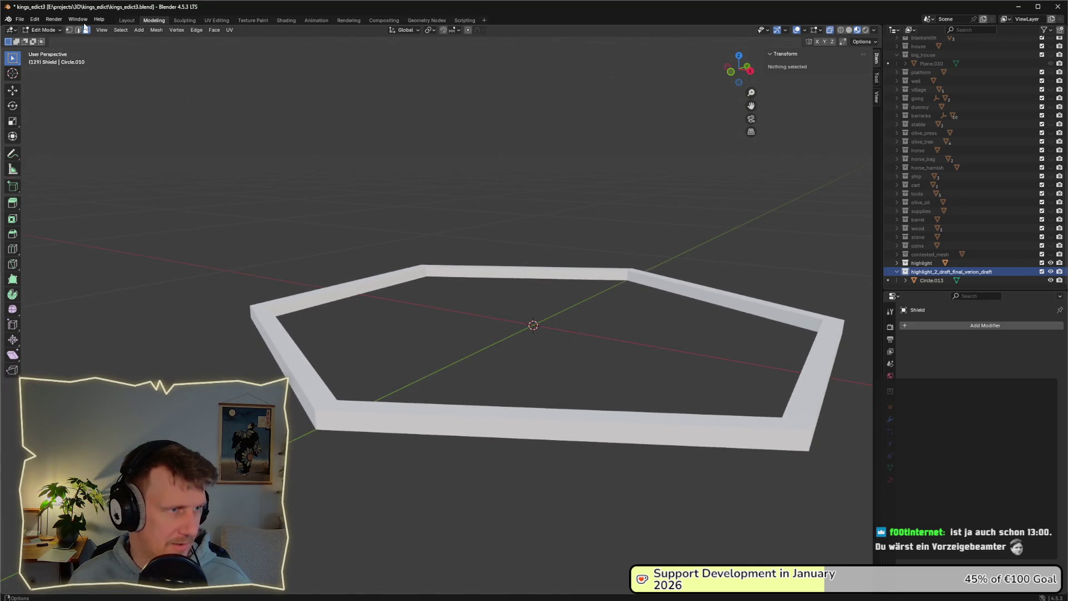
click(193, 23)
click(160, 22)
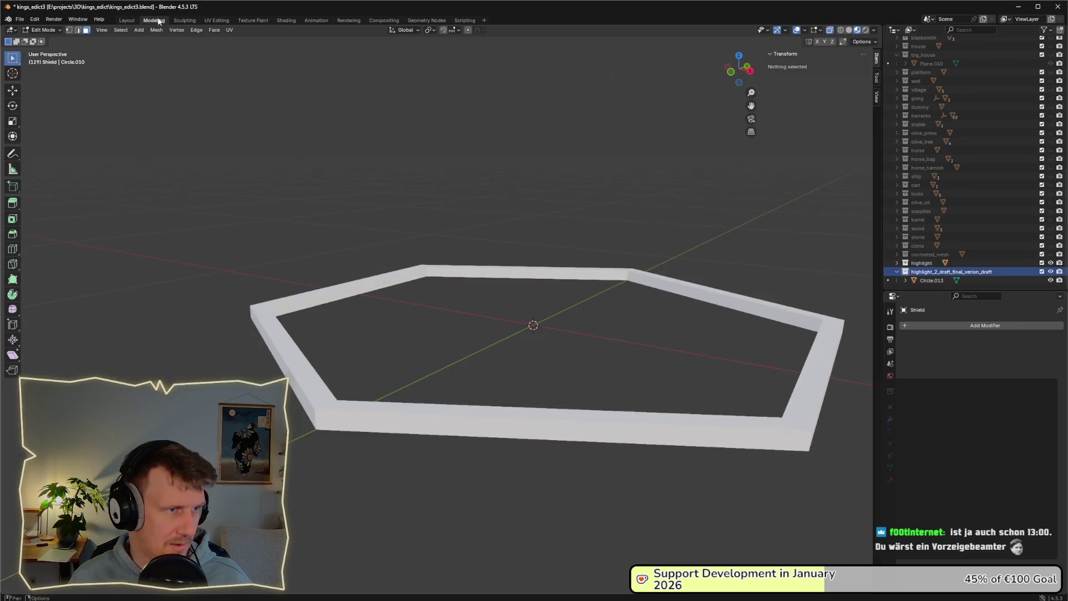
drag(531, 301, 548, 305)
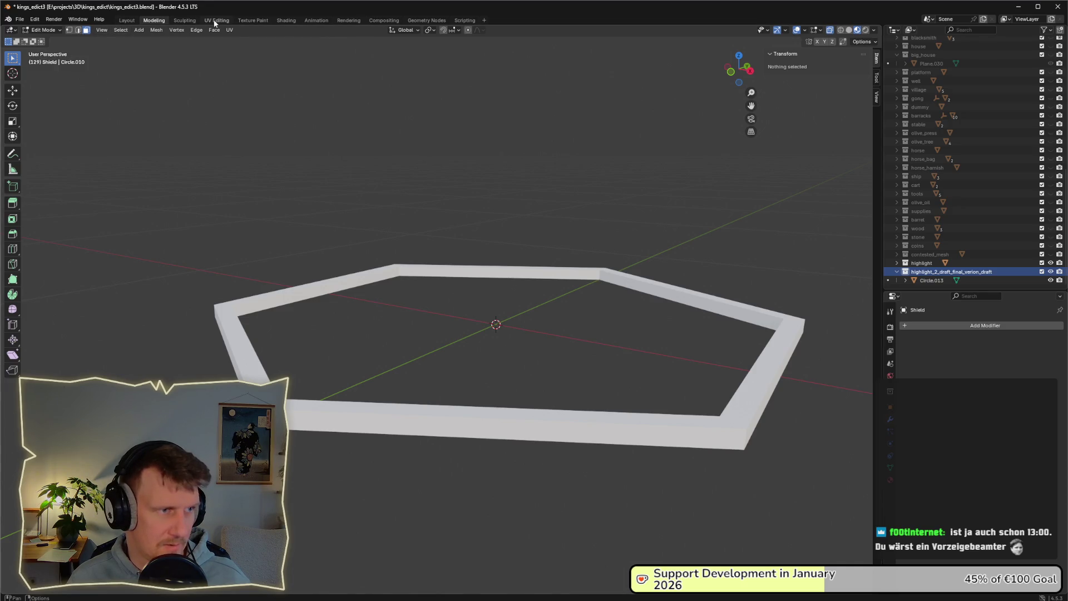
key(Tab)
click(242, 342)
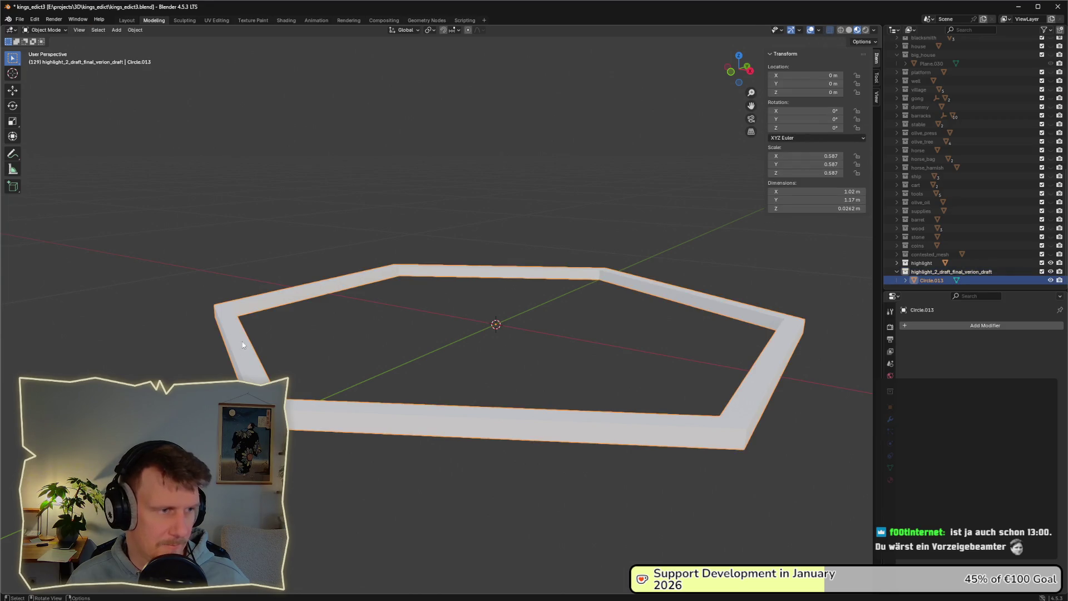
key(Tab)
Select the edge loop around the hexagon frame to inspect it, then clear the selection
drag(326, 336, 487, 388)
scroll(498, 391, up, 3)
drag(499, 348, 450, 352)
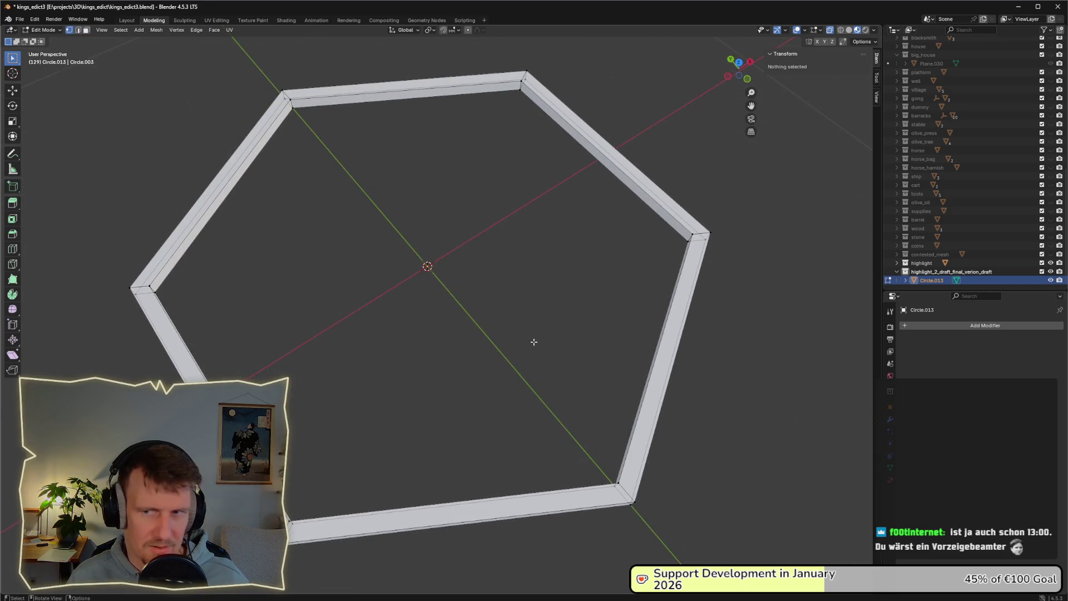
shift+click(330, 578)
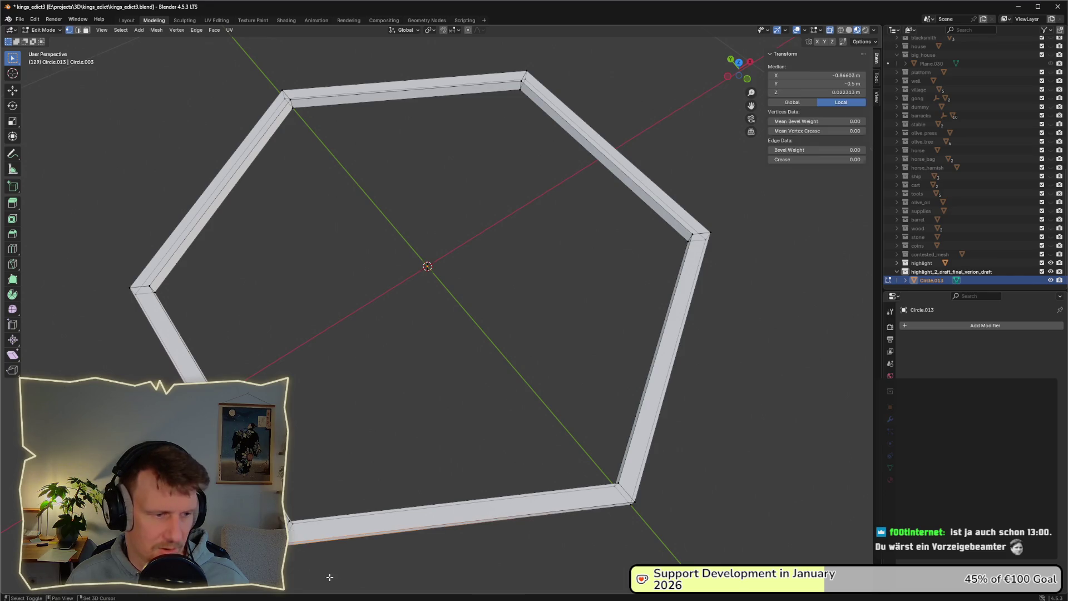
shift+click(614, 504)
shift+click(708, 243)
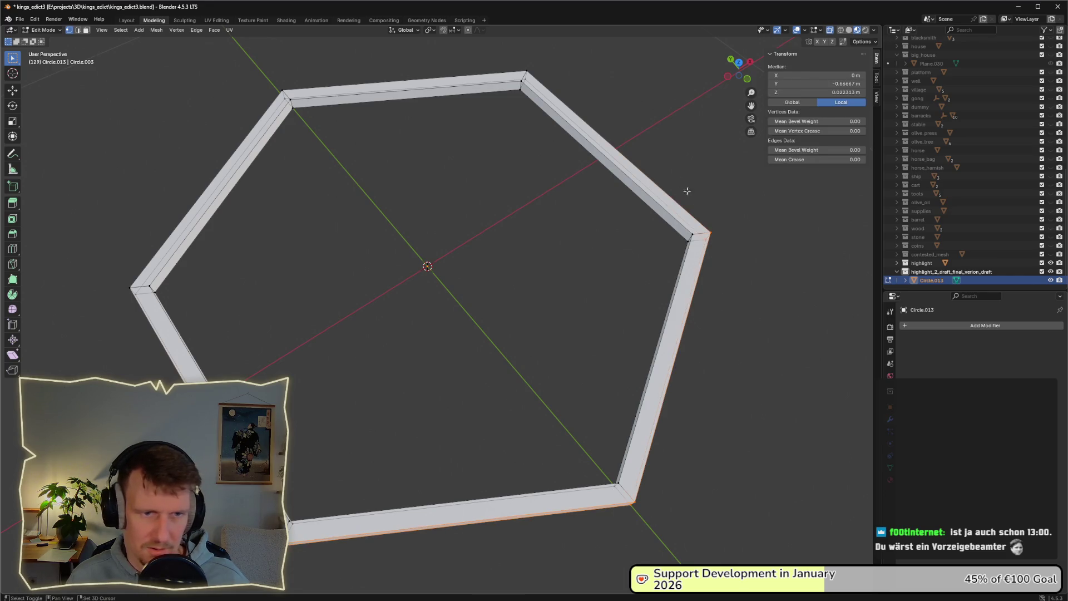
shift+click(544, 82)
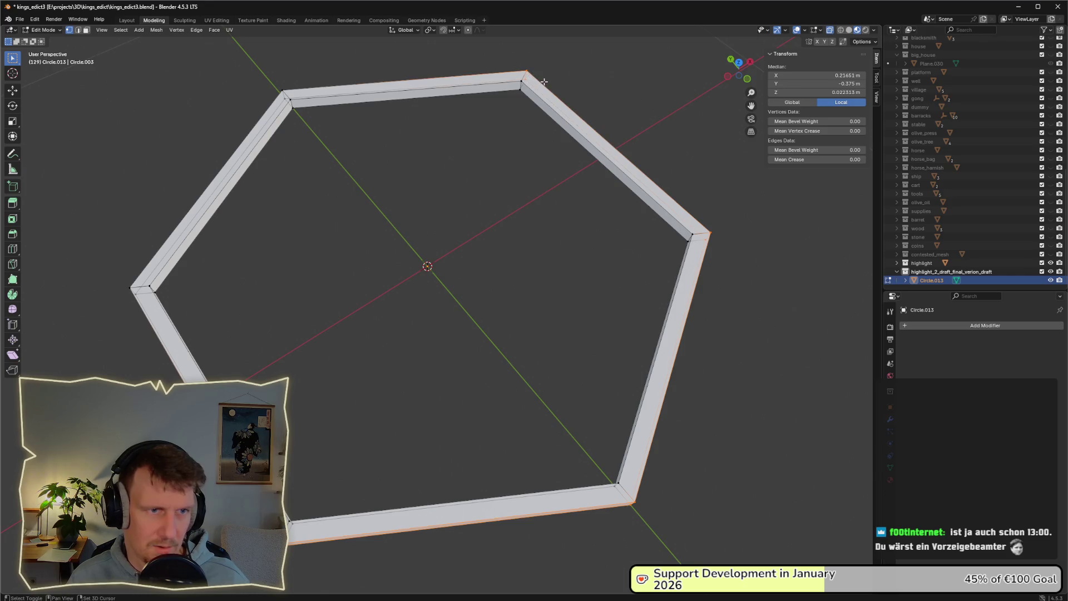
shift+click(282, 92)
shift+click(131, 290)
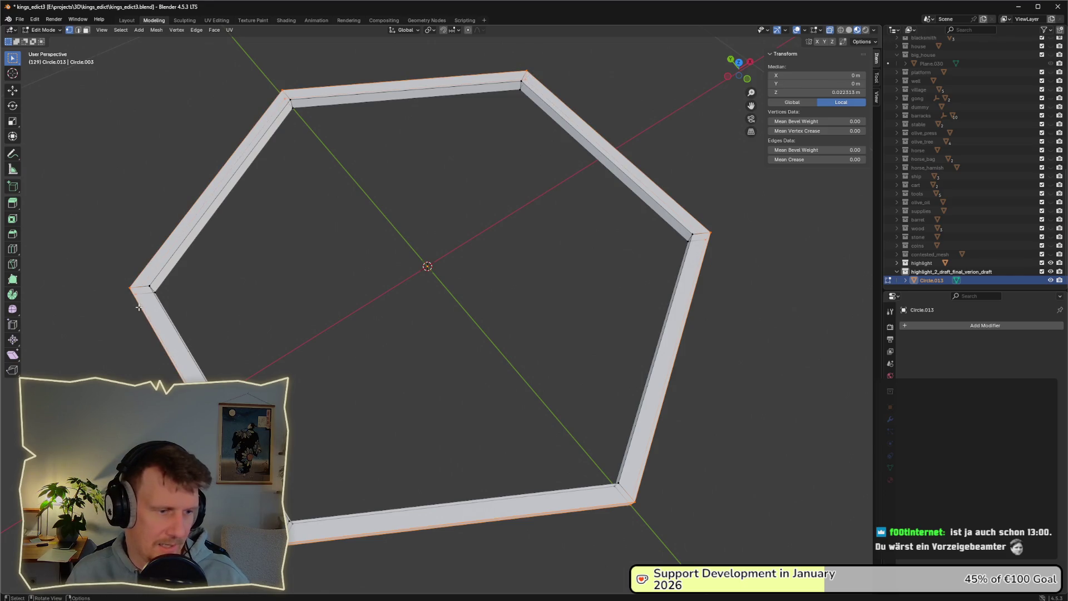
right_click(138, 307)
click(138, 307)
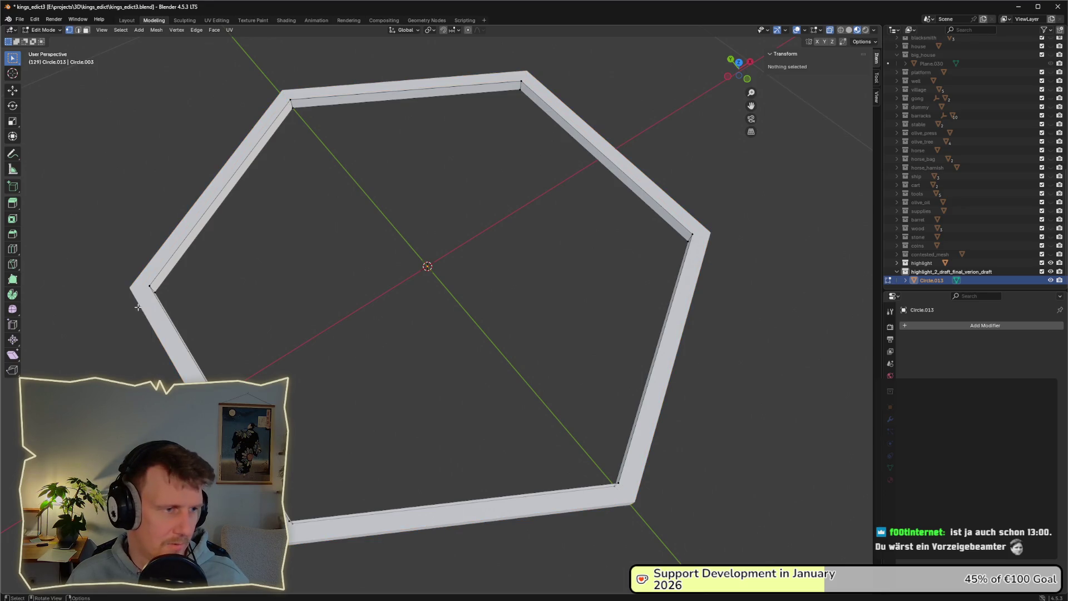
drag(211, 330, 213, 299)
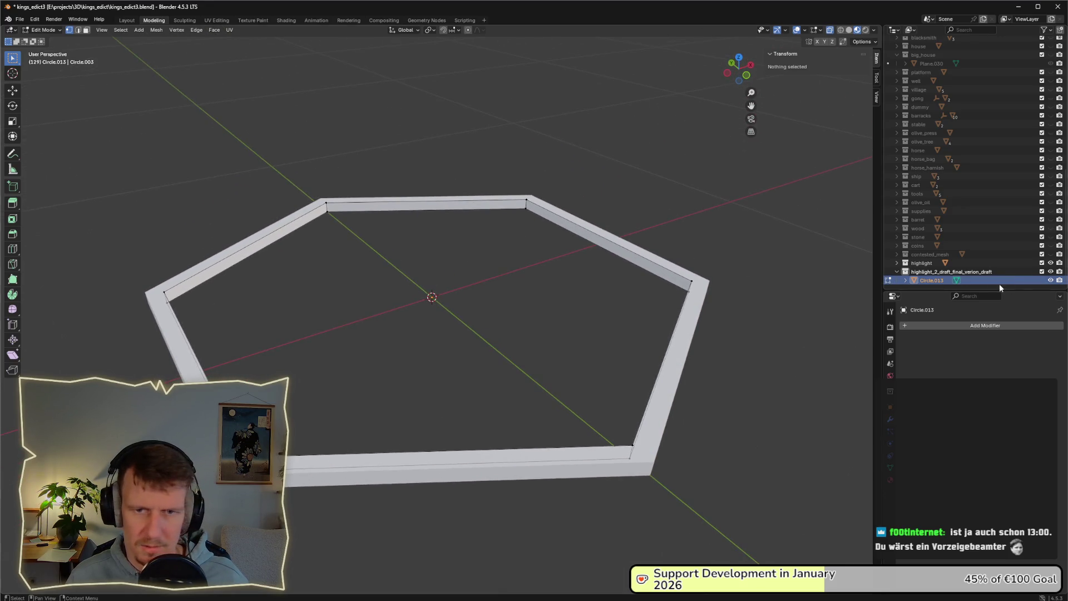
Hide the old highlight frame and raise the top vertices along Z into tall walls
click(1050, 264)
drag(526, 319, 499, 293)
drag(112, 258, 785, 332)
drag(644, 300, 526, 266)
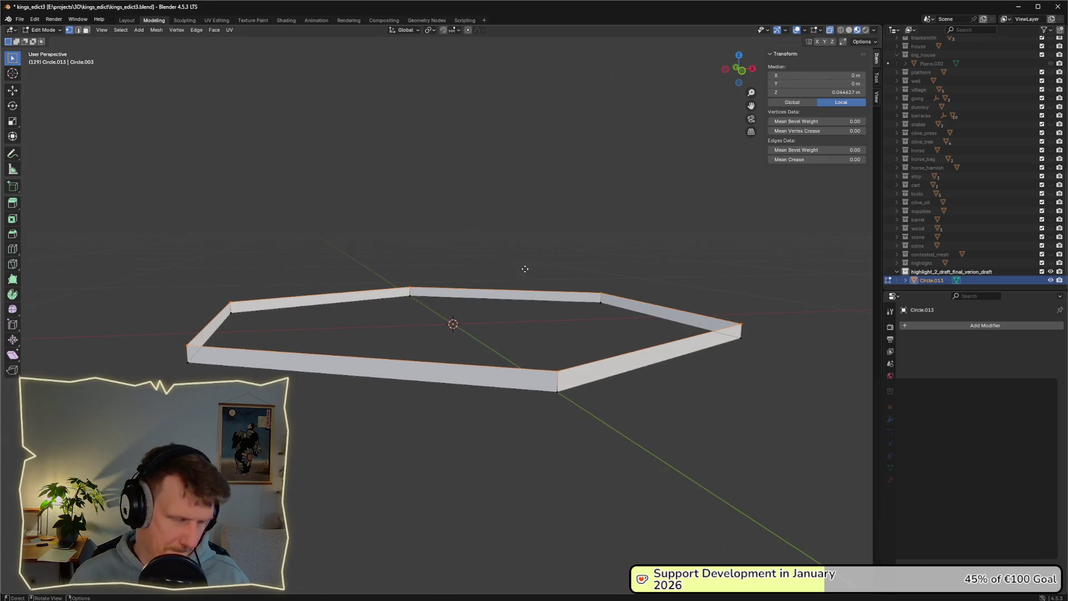
key(g)
key(z)
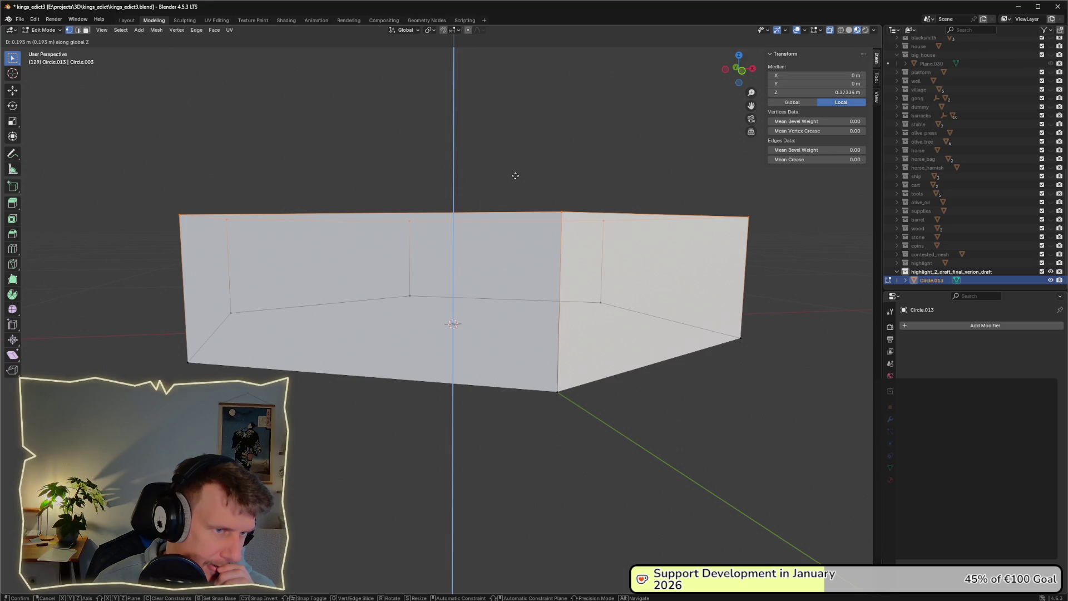
click(513, 161)
Deselect the mesh, save the file, and return to Object Mode
click(537, 143)
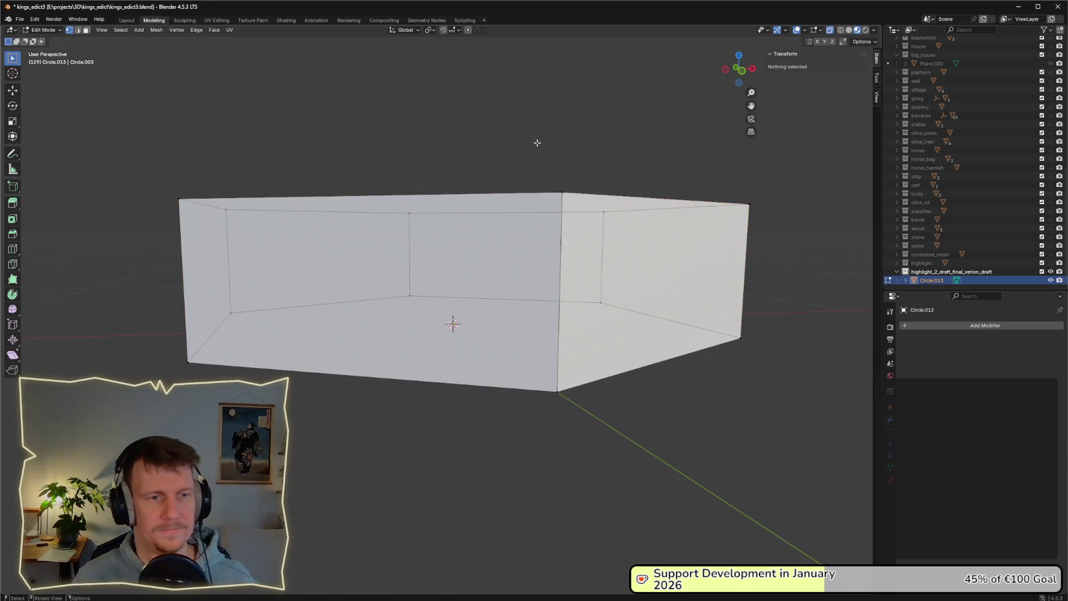
drag(537, 143, 548, 163)
key(ctrl+s)
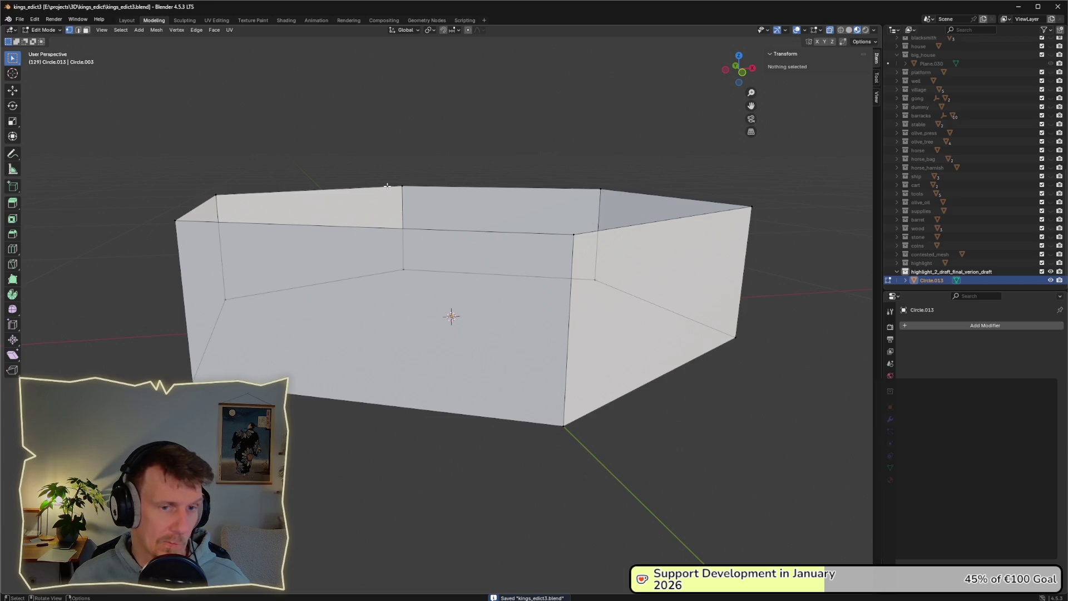
key(Tab)
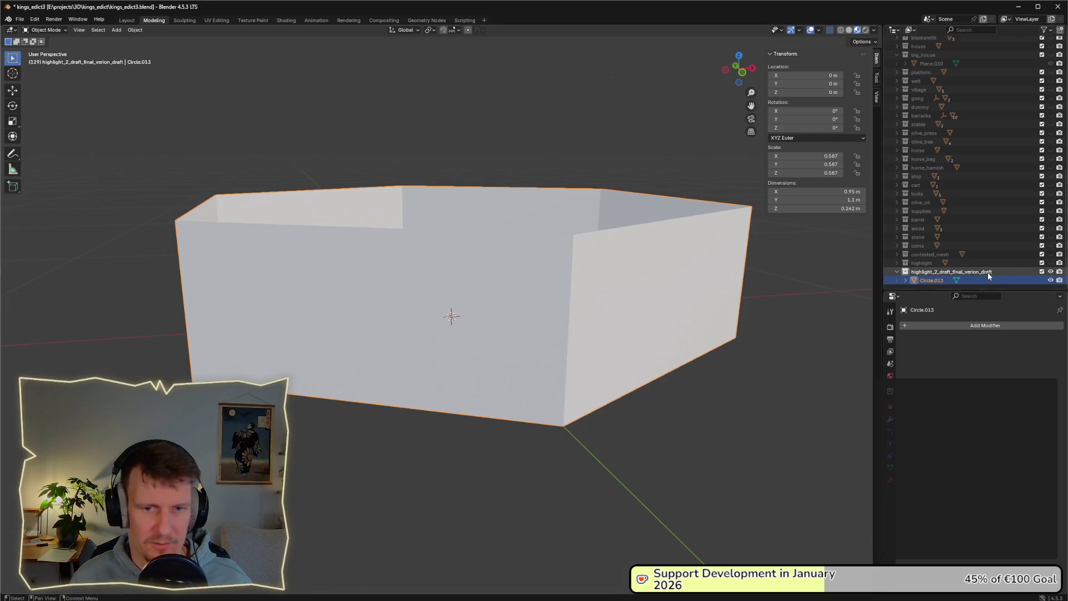
Switch to the UV Editing workspace and zoom the image editor onto color_palette.png
click(217, 20)
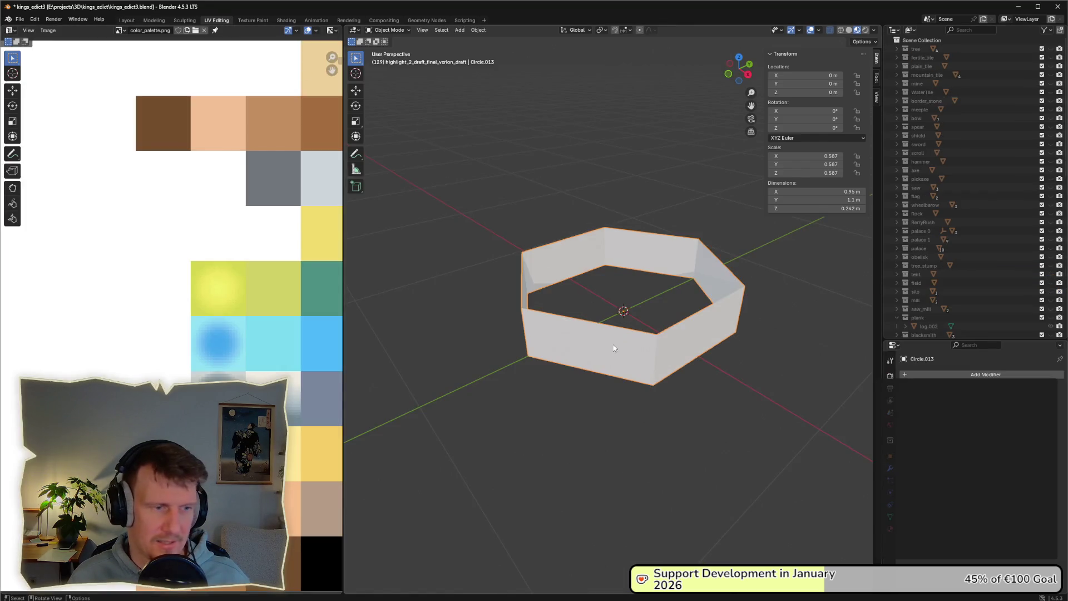
scroll(198, 343, down, 4)
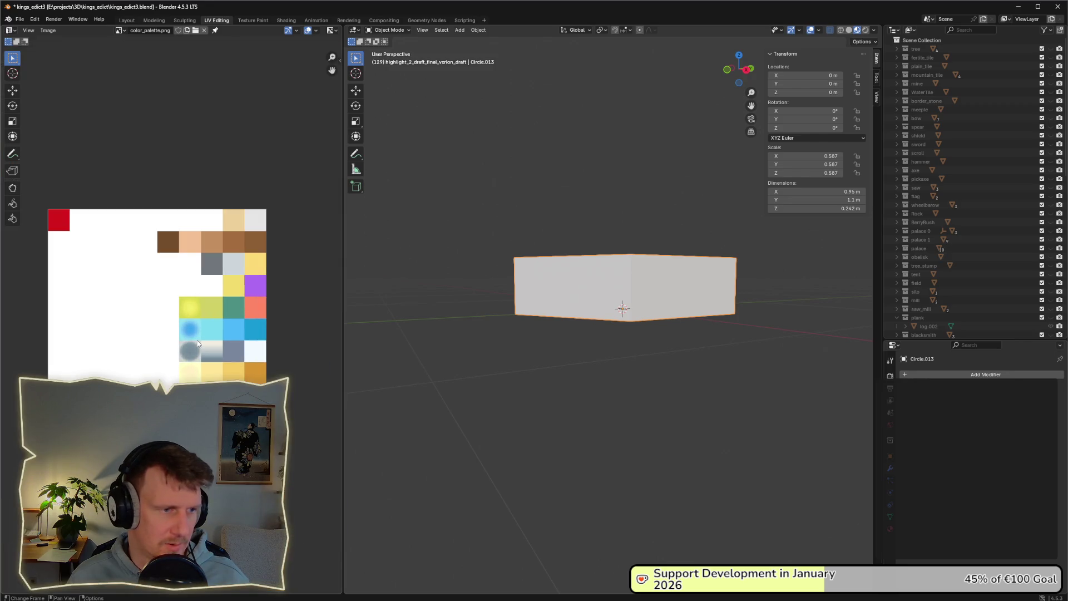
scroll(198, 343, up, 1)
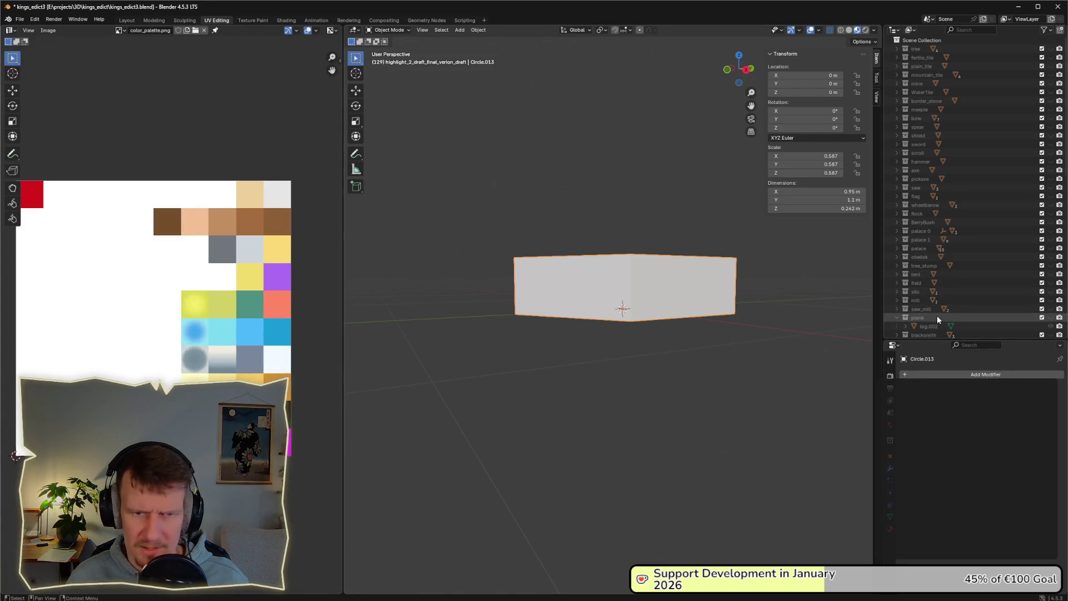
scroll(919, 323, down, 1)
scroll(934, 312, down, 10)
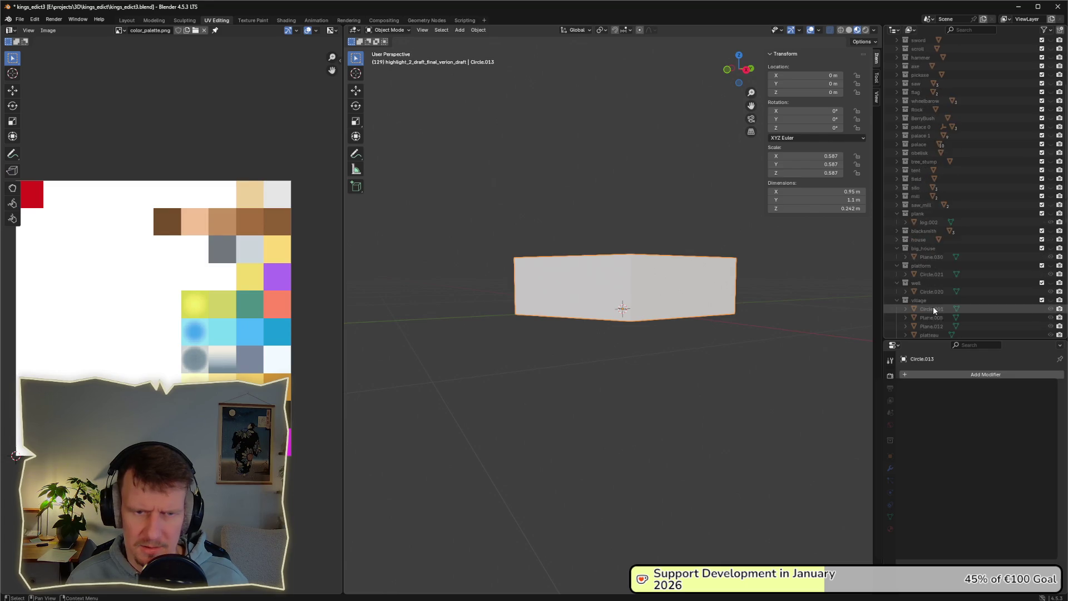
scroll(934, 302, down, 4)
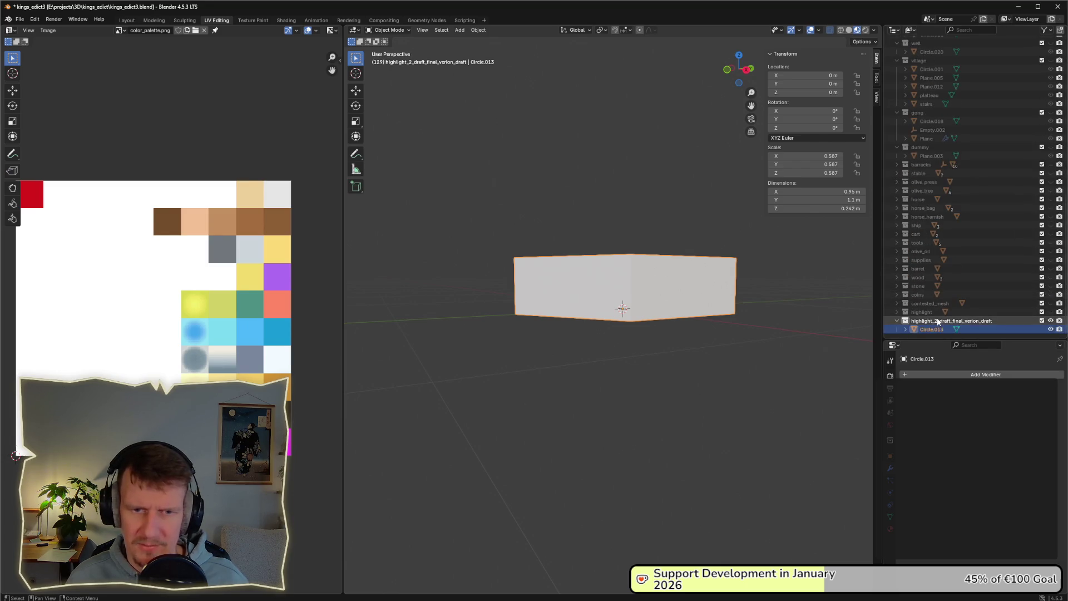
Show the flat highlight ring and hide the tall box collection to compare them
click(897, 321)
click(922, 322)
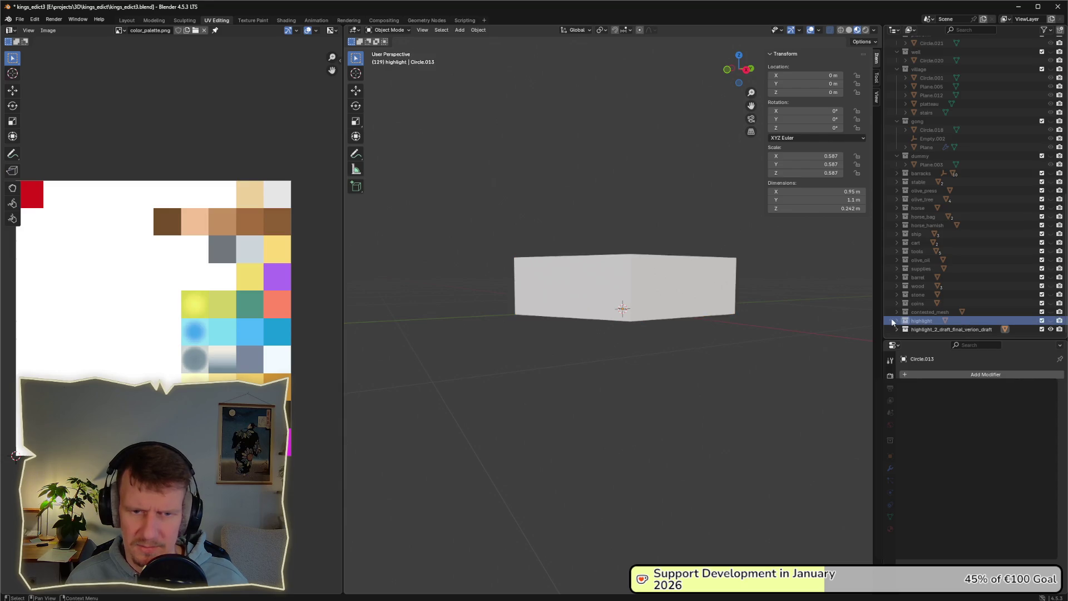
click(1052, 321)
click(1051, 329)
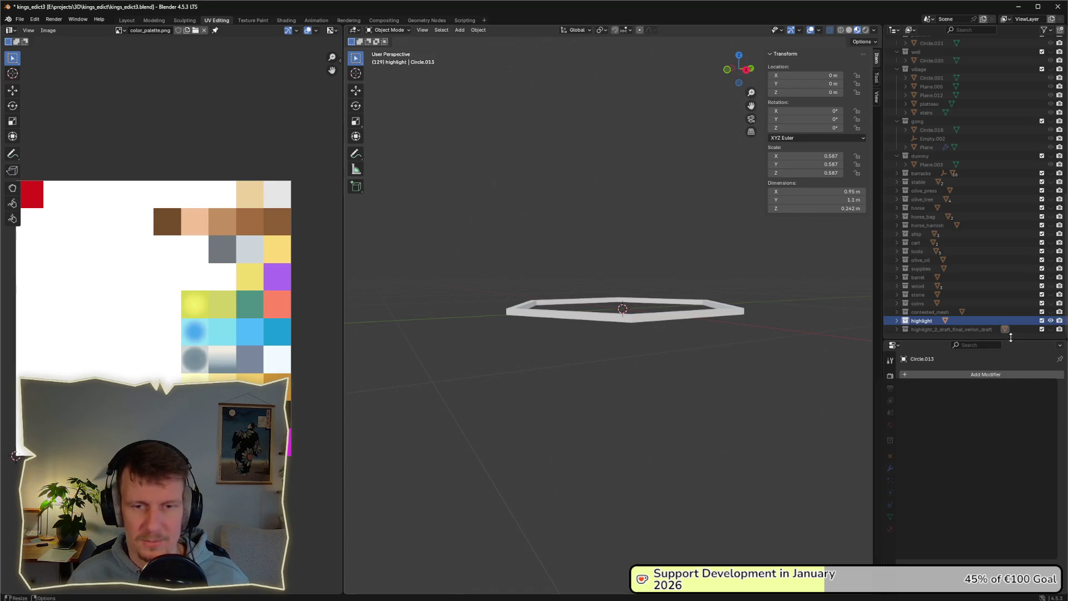
click(913, 329)
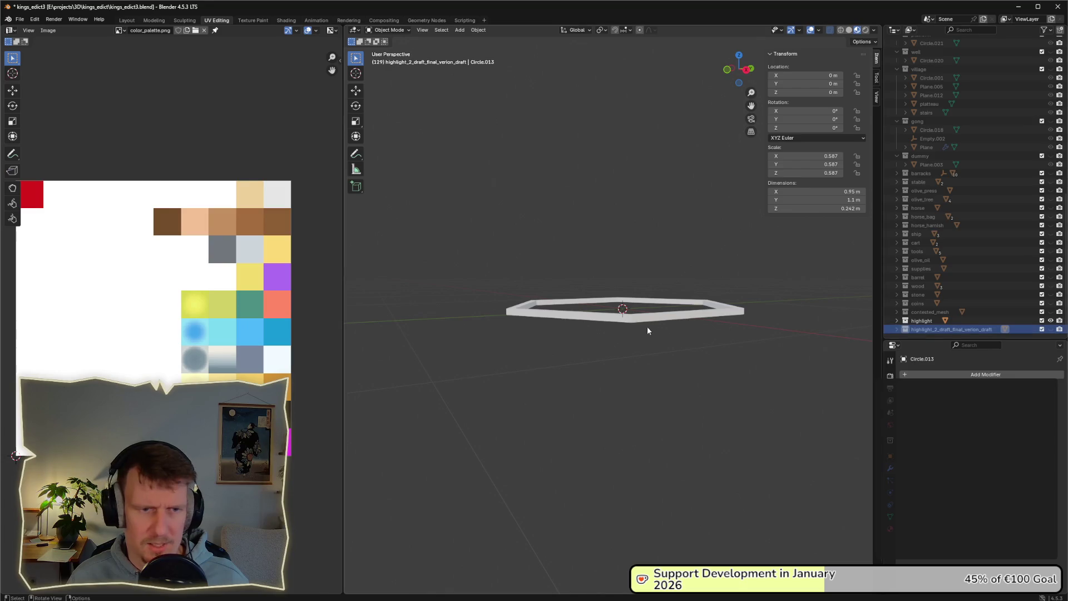
mouse_move(646, 326)
mouse_down()
mouse_move(643, 312)
mouse_move(645, 325)
mouse_up()
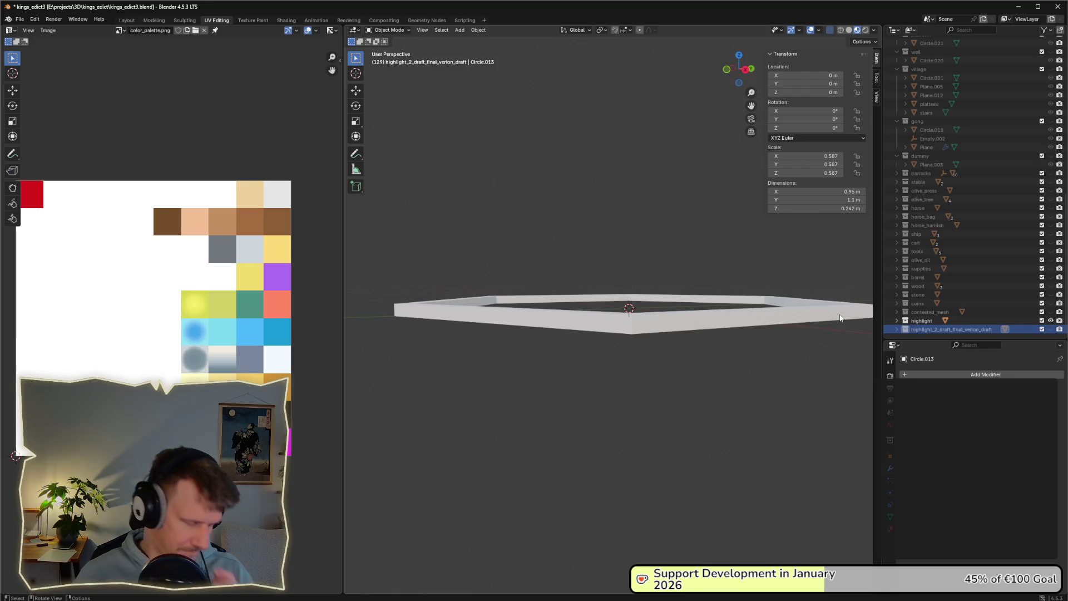
scroll(604, 299, down, 1)
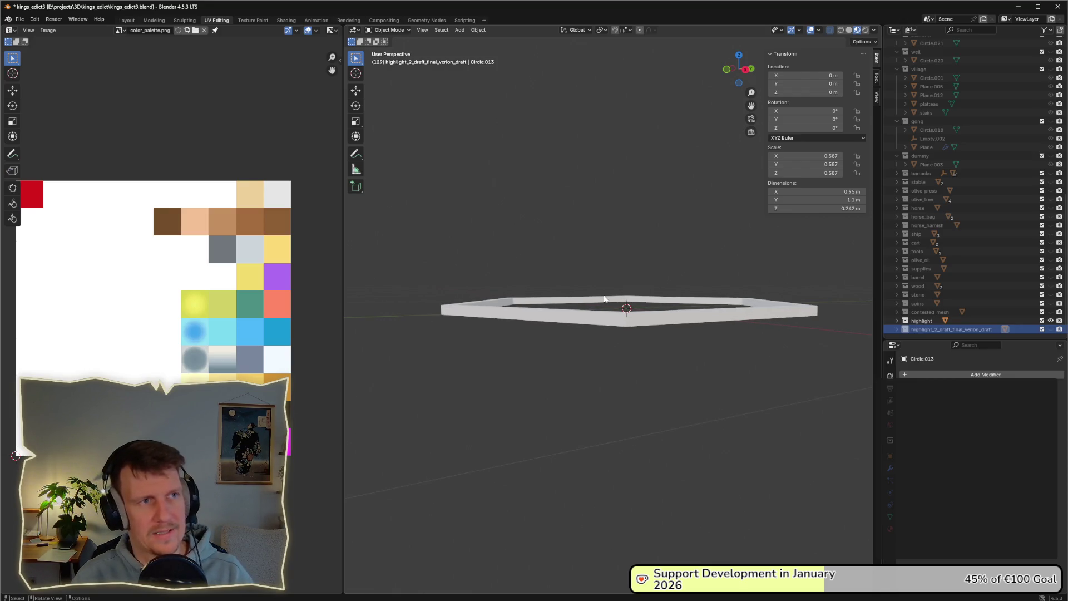
Show the highlight_2_draft_final_verion_draft box again and enter Edit Mode on its mesh
click(1052, 329)
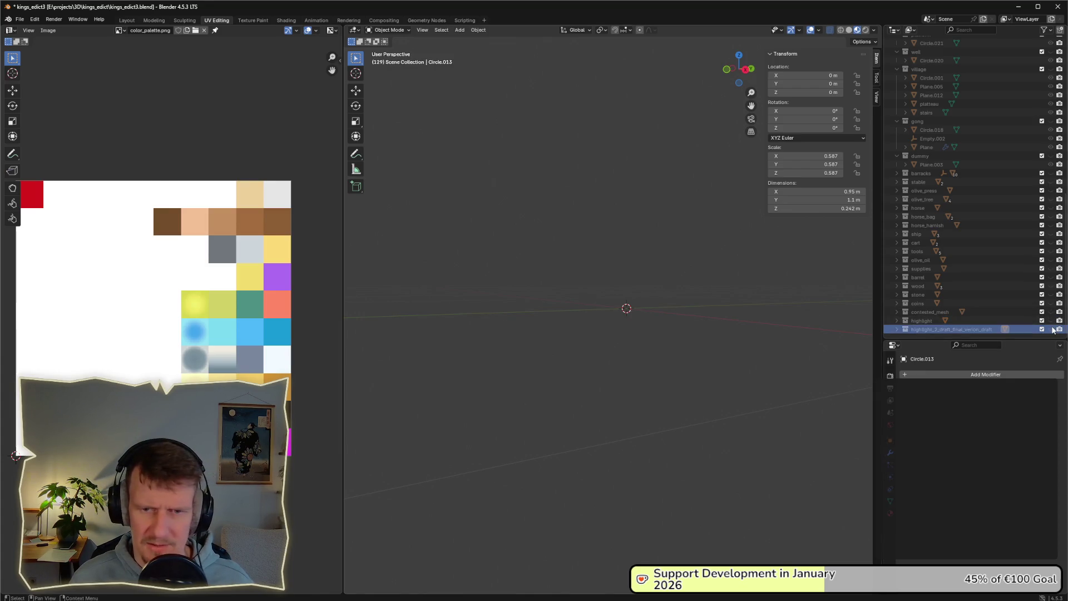
click(1052, 330)
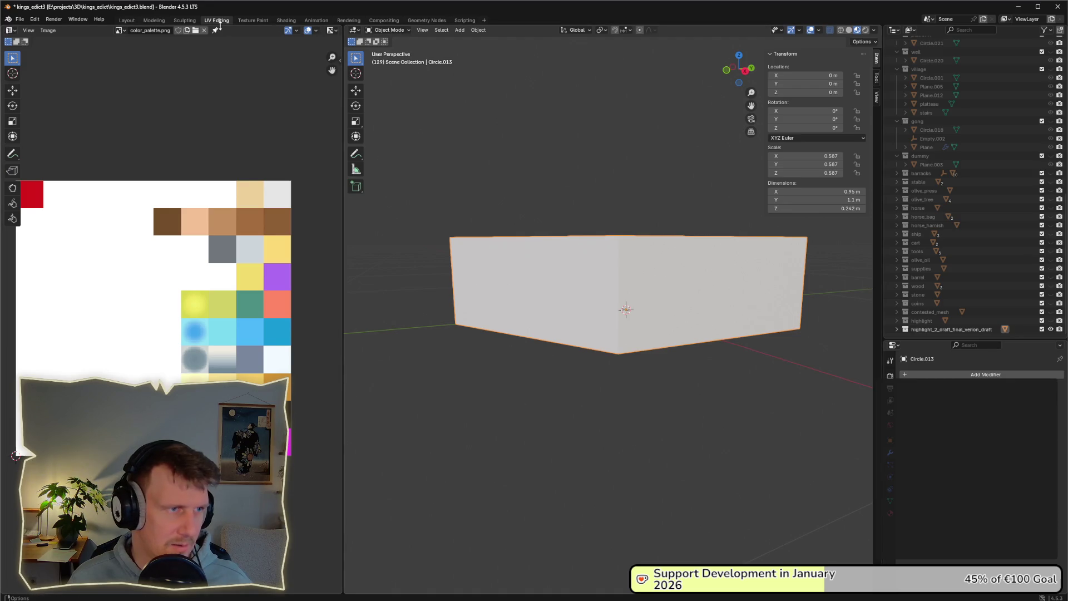
key(Tab)
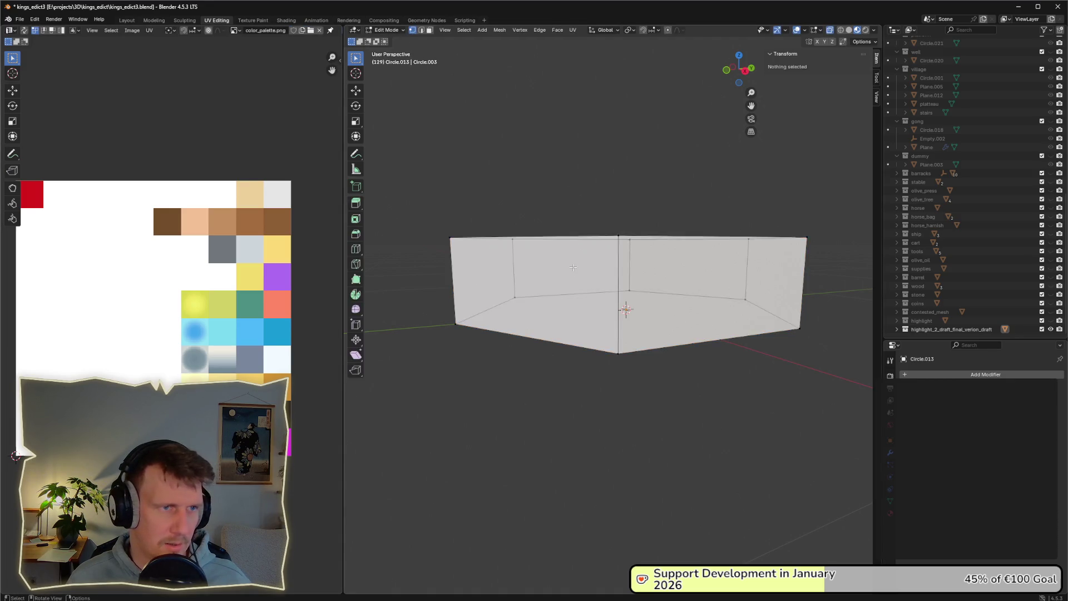
Select all of the box's vertices and switch to Front Orthographic view
key(a)
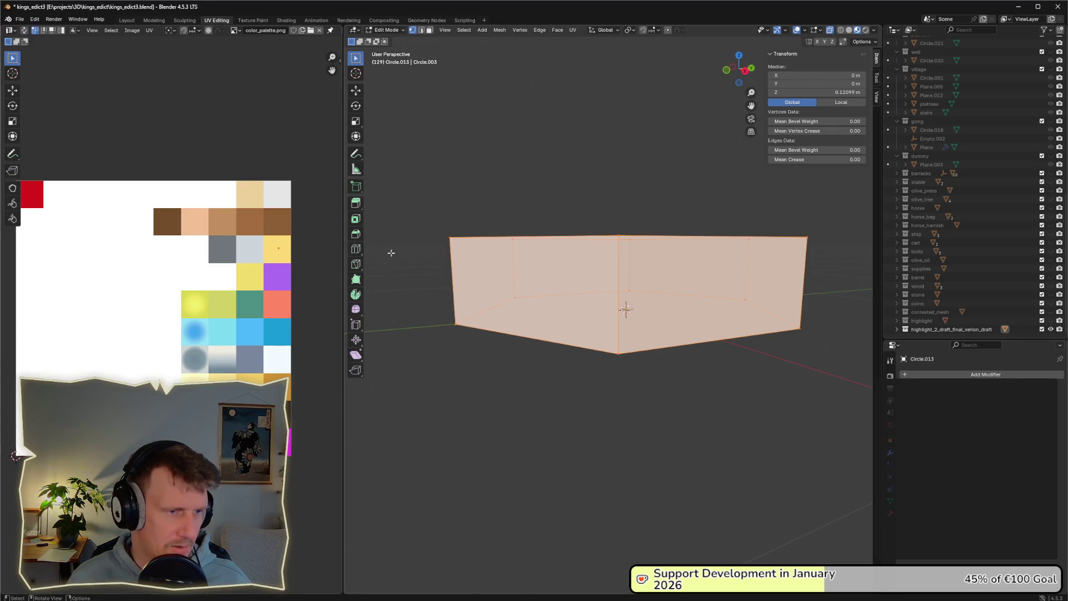
right_click(519, 278)
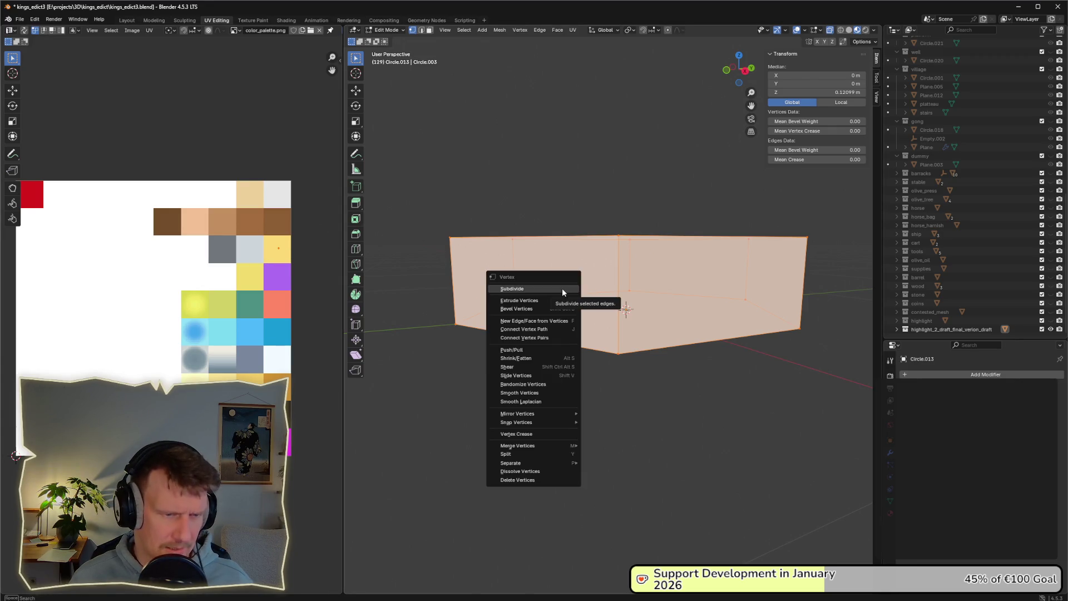
key(Escape)
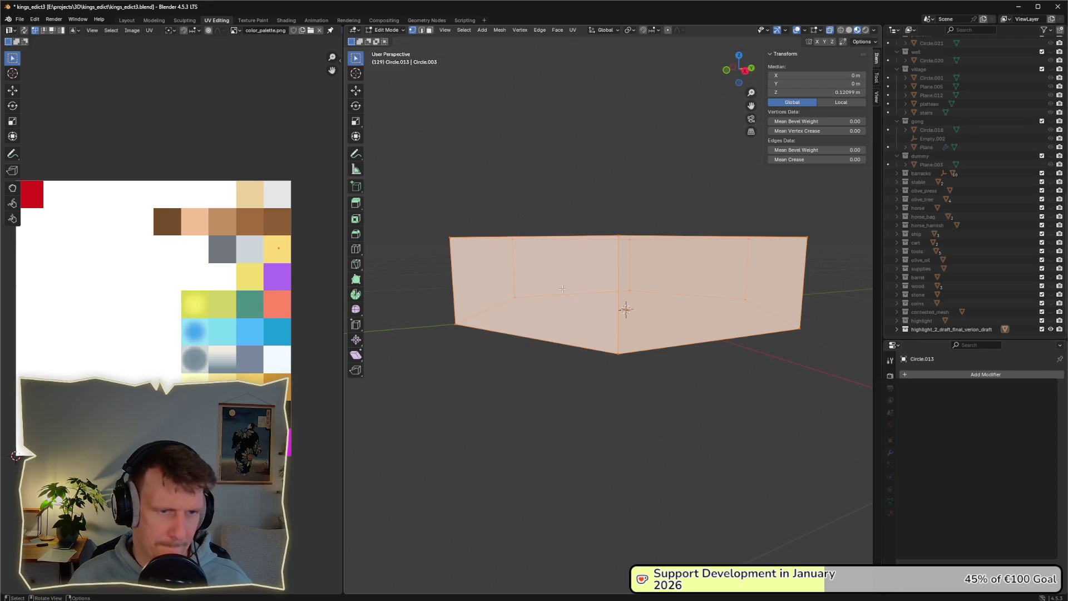
key(KP_7)
key(KP_1)
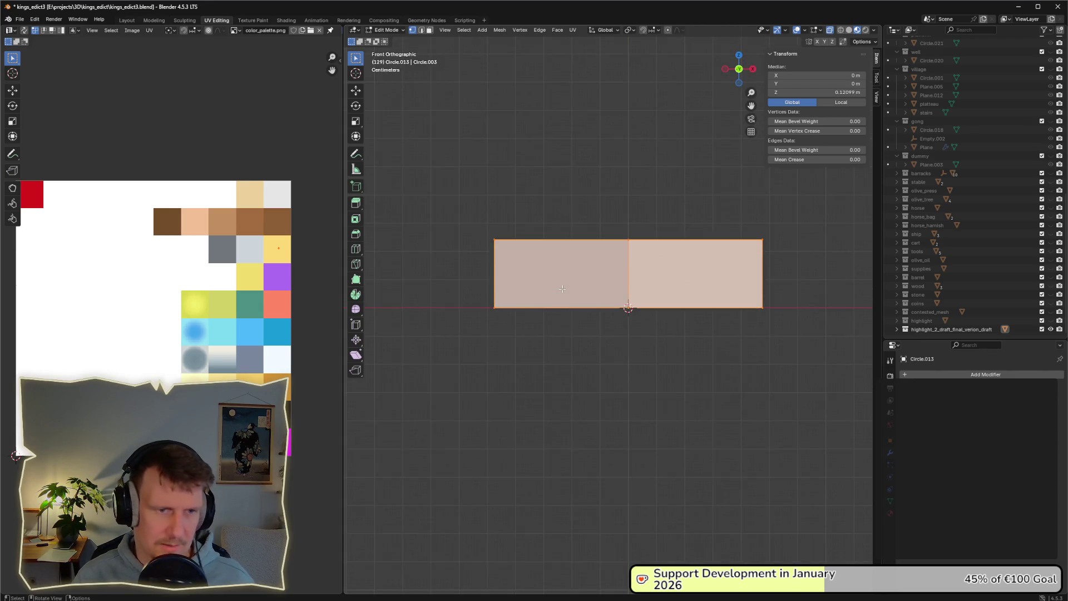
Connect the selected vertex pairs across faces, then unwrap the box's UVs
right_click(610, 281)
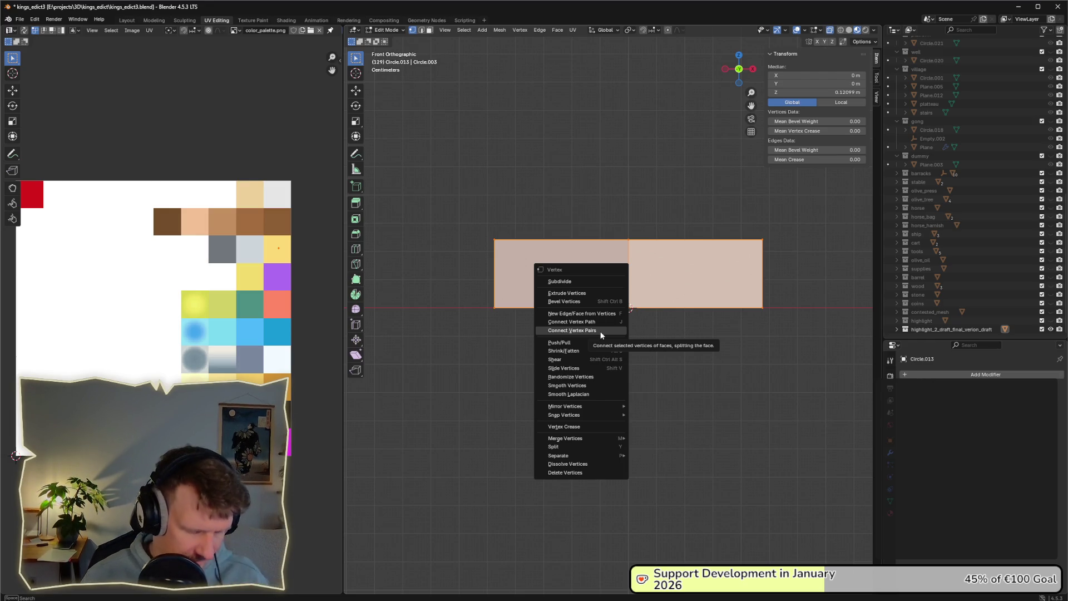
click(601, 334)
key(u)
click(601, 331)
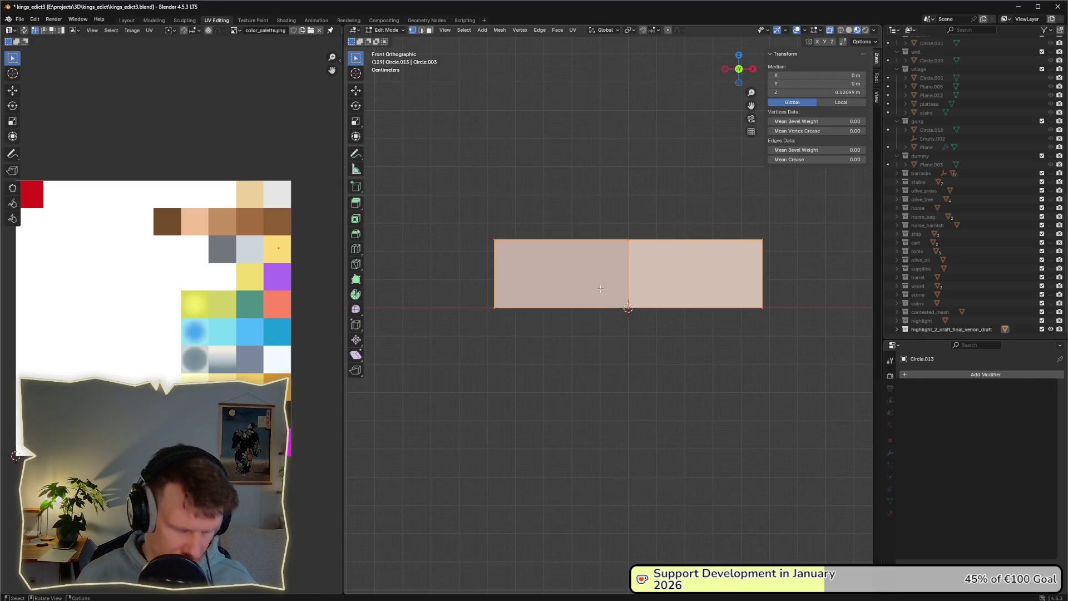
Project the UVs from view, then roughly double the islands' size and shift them left
key(u)
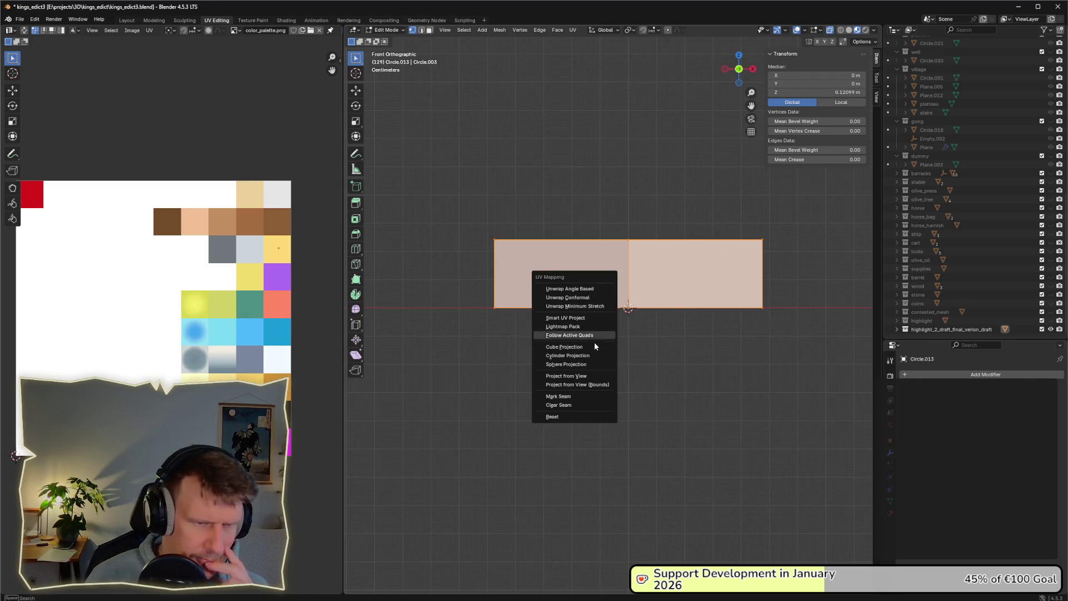
click(589, 376)
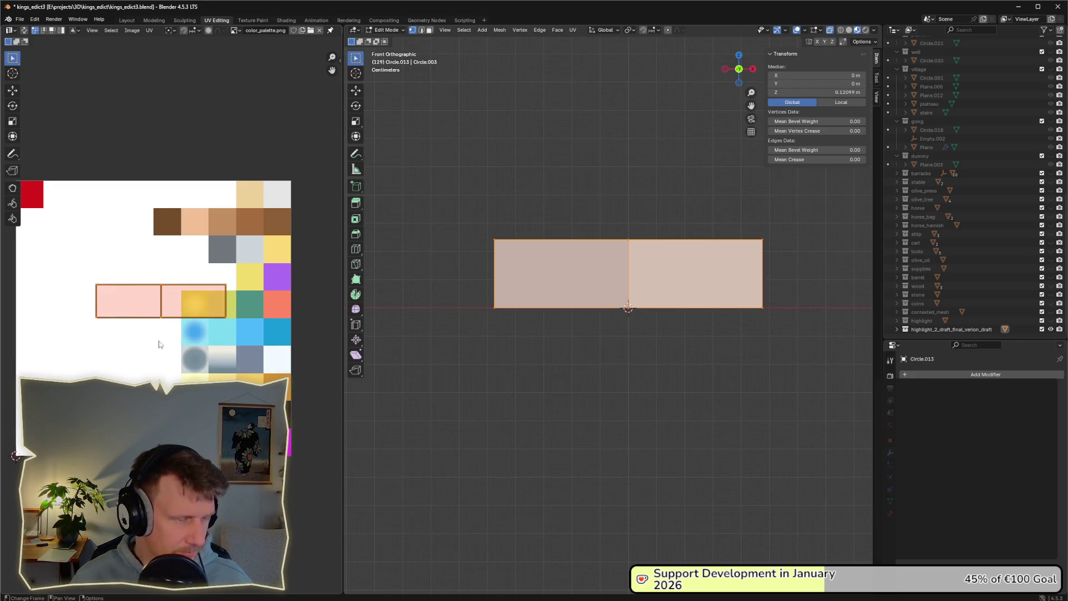
mouse_move(162, 345)
mouse_down()
mouse_move(213, 347)
mouse_move(199, 310)
mouse_up()
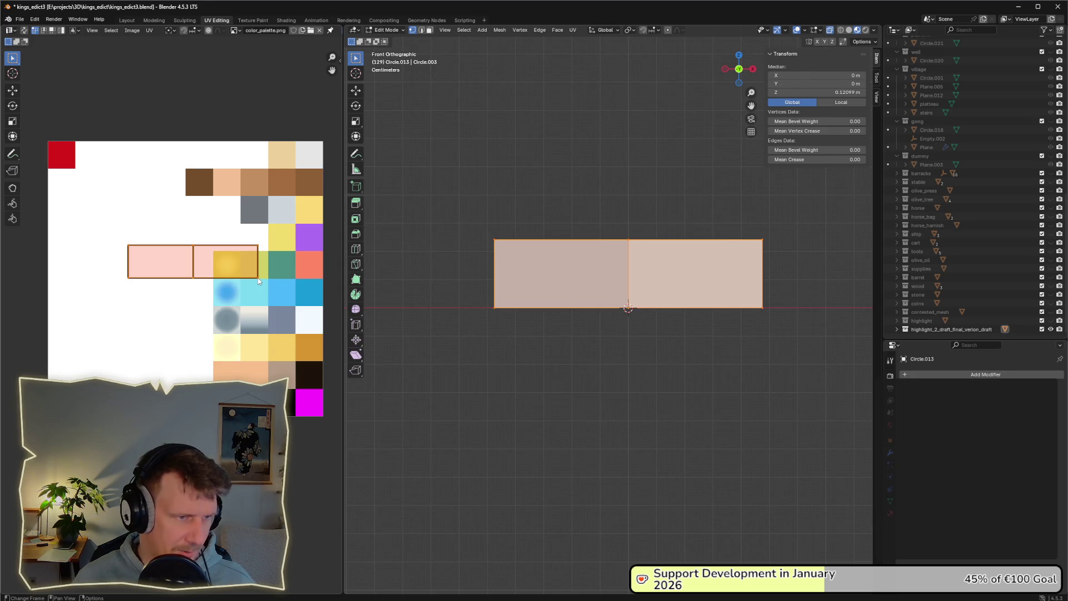
drag(116, 222, 310, 305)
key(s)
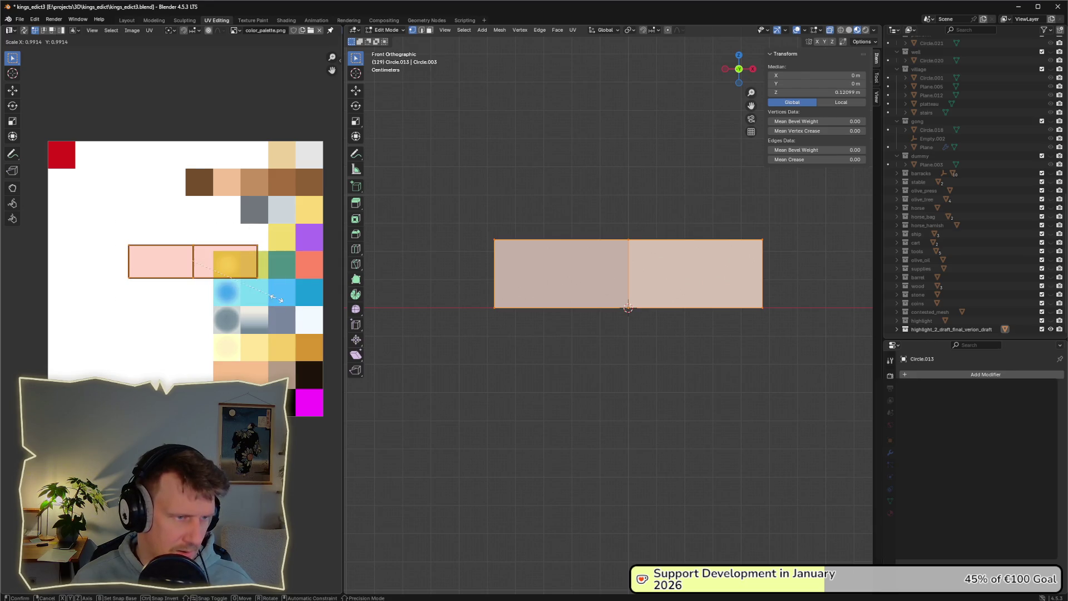
key(Return)
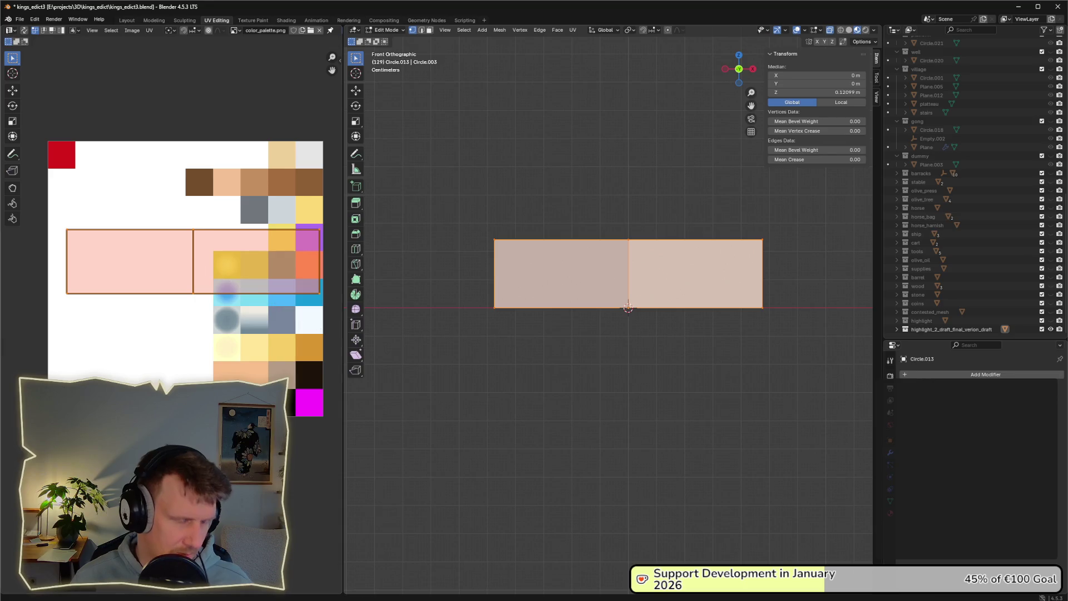
key(g)
click(181, 311)
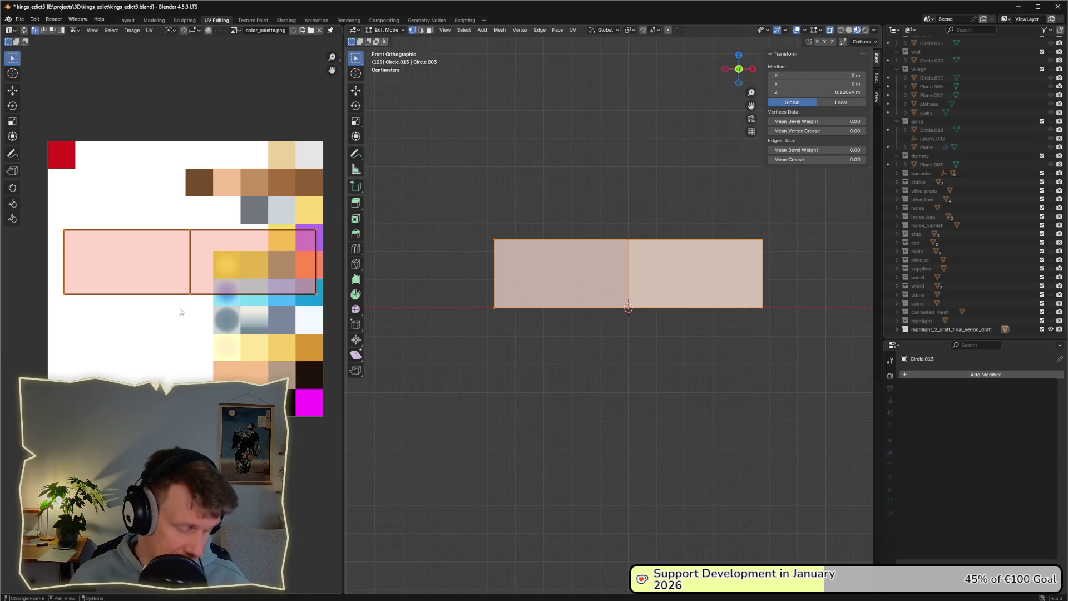
Narrow the UV islands horizontally twice and nudge them slightly left
key(s)
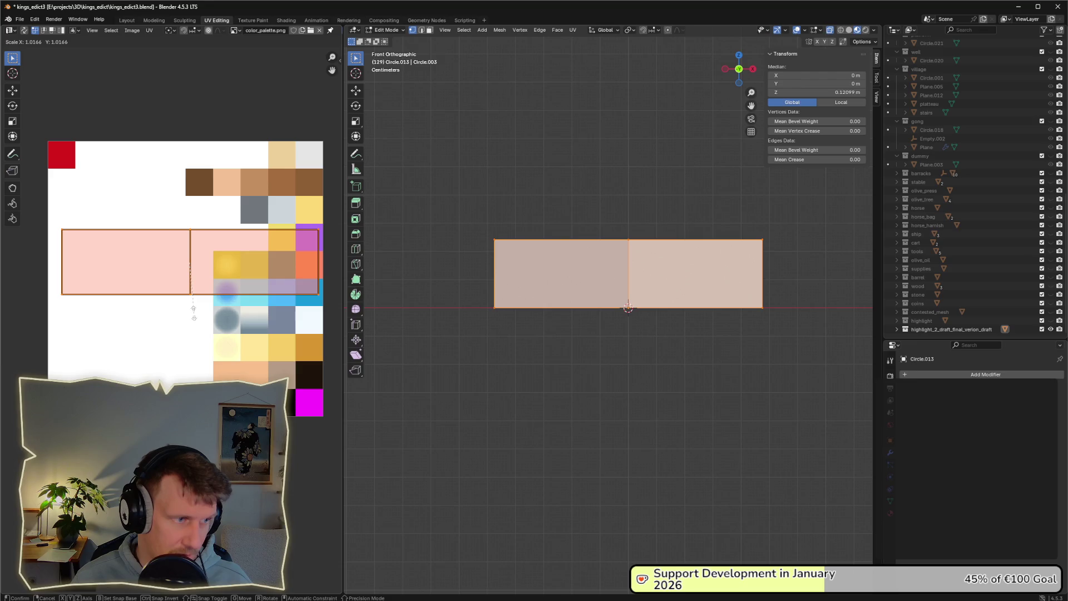
key(x)
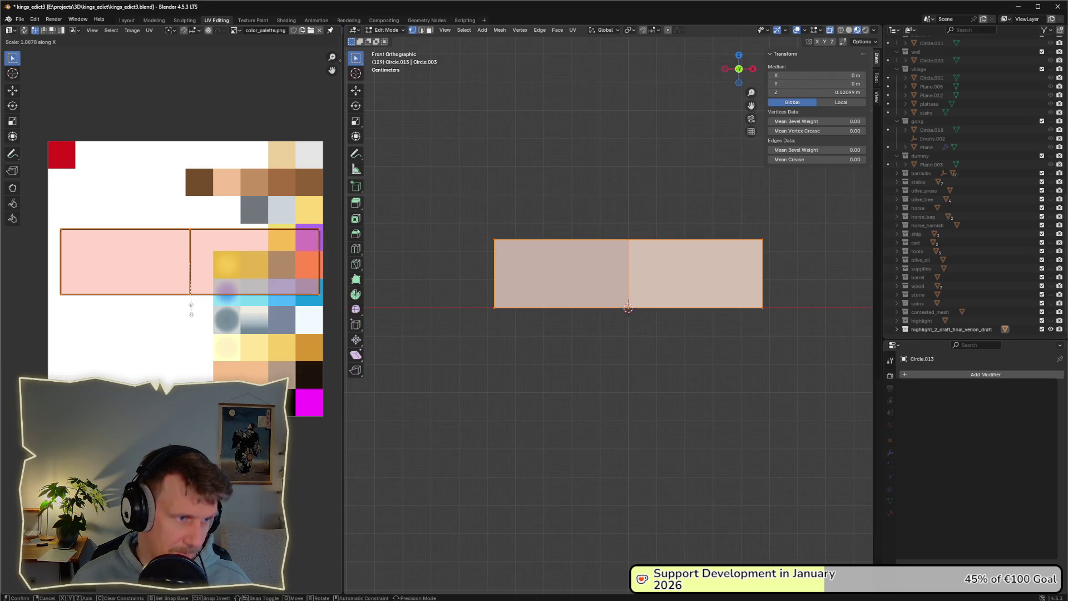
click(196, 313)
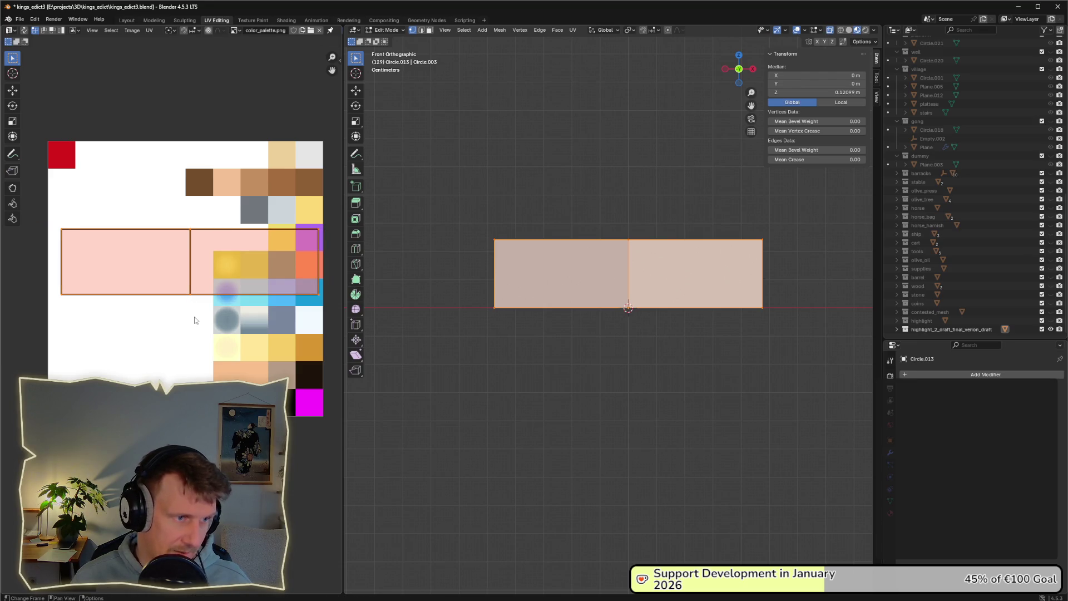
key(s)
key(x)
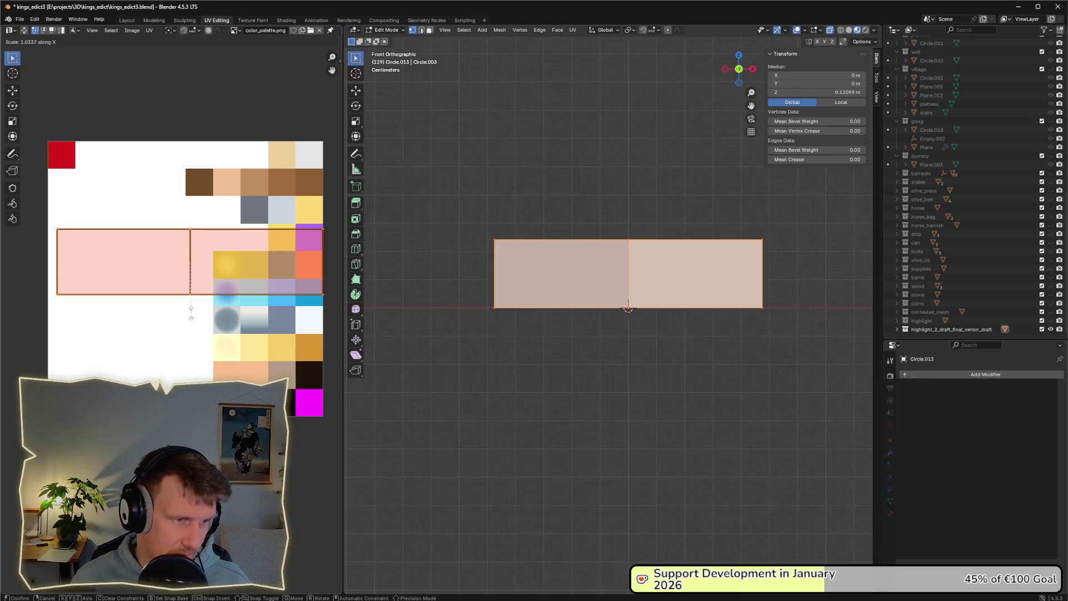
click(193, 316)
key(g)
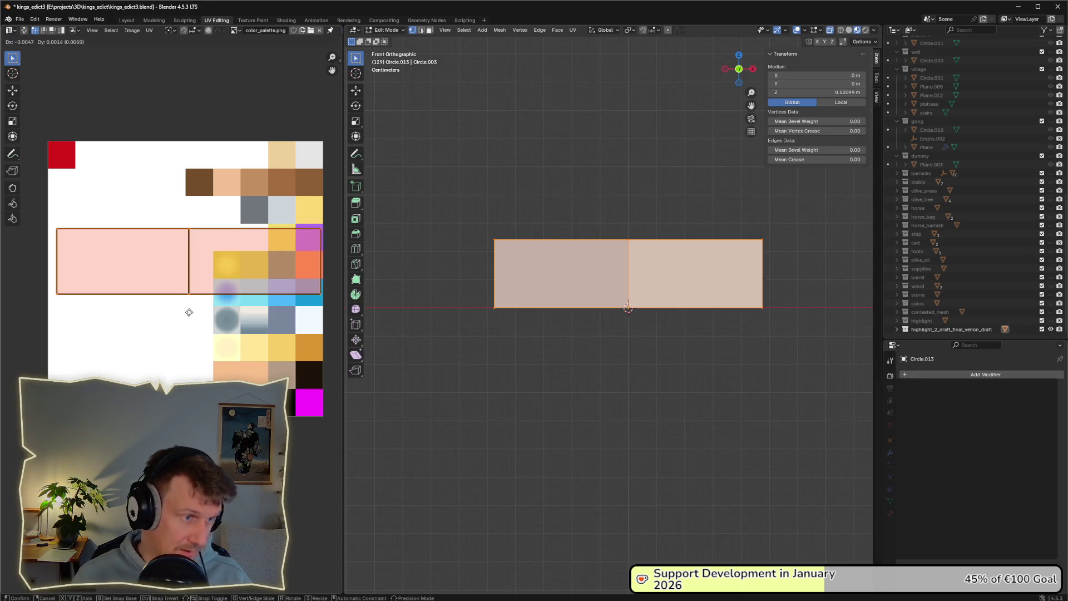
click(188, 316)
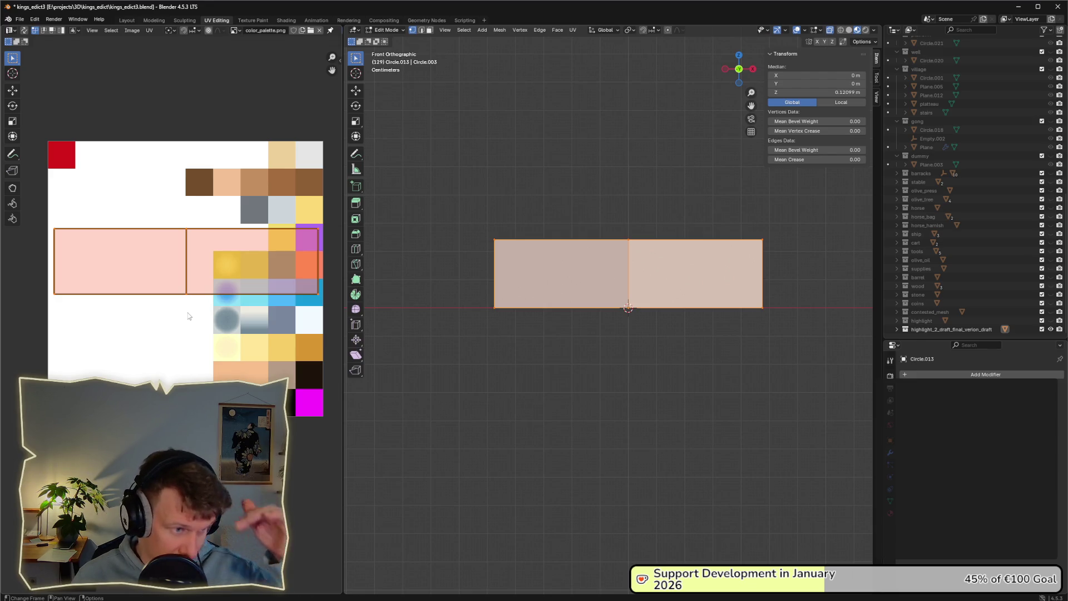
Stretch the UV islands tall along Y and set their final placement
key(g)
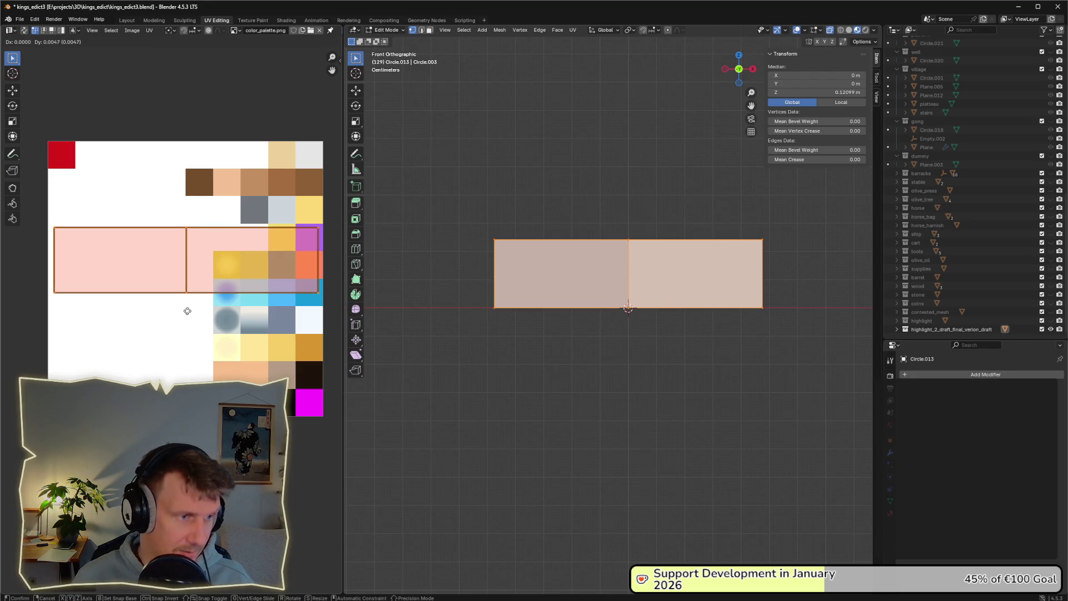
key(s)
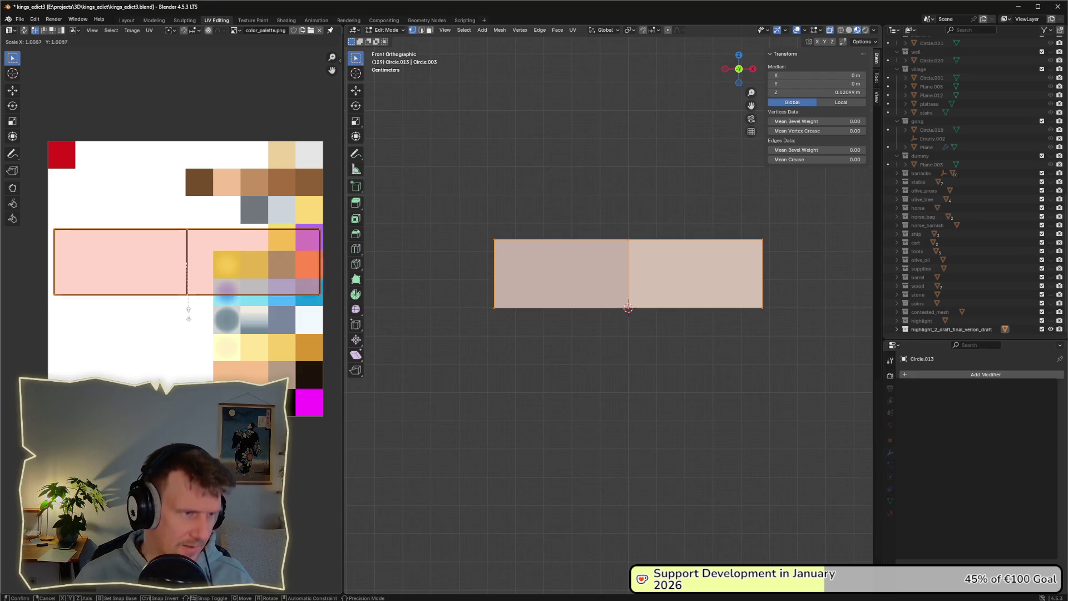
key(x)
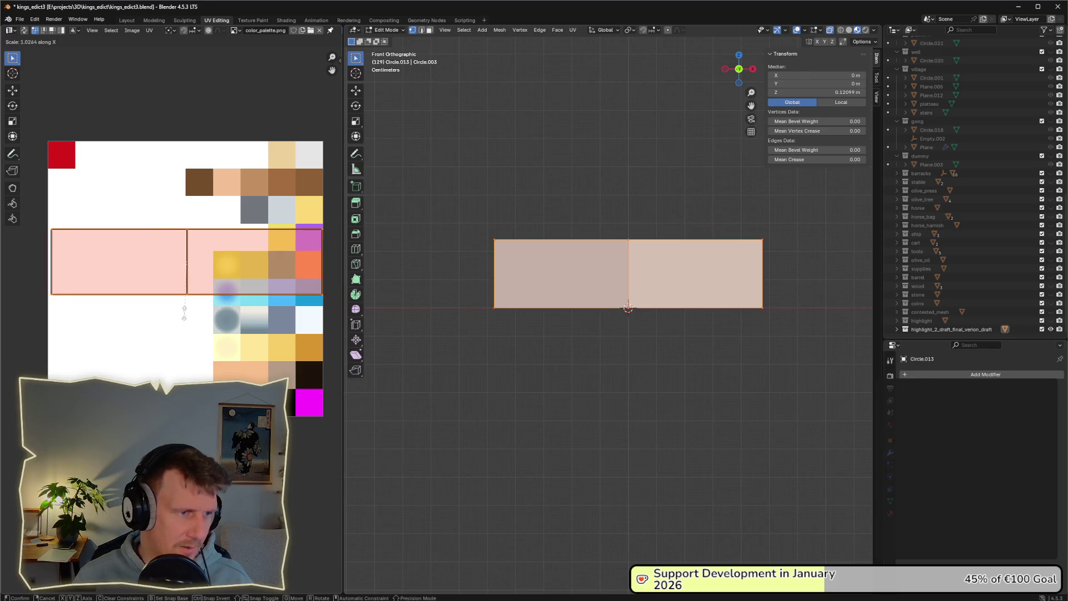
key(y)
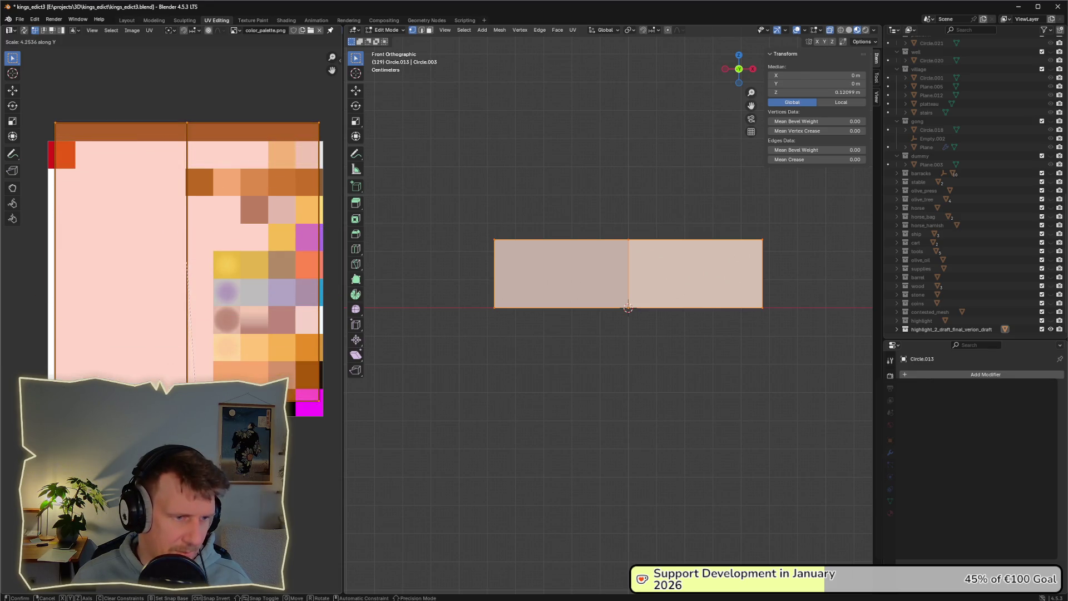
key(g)
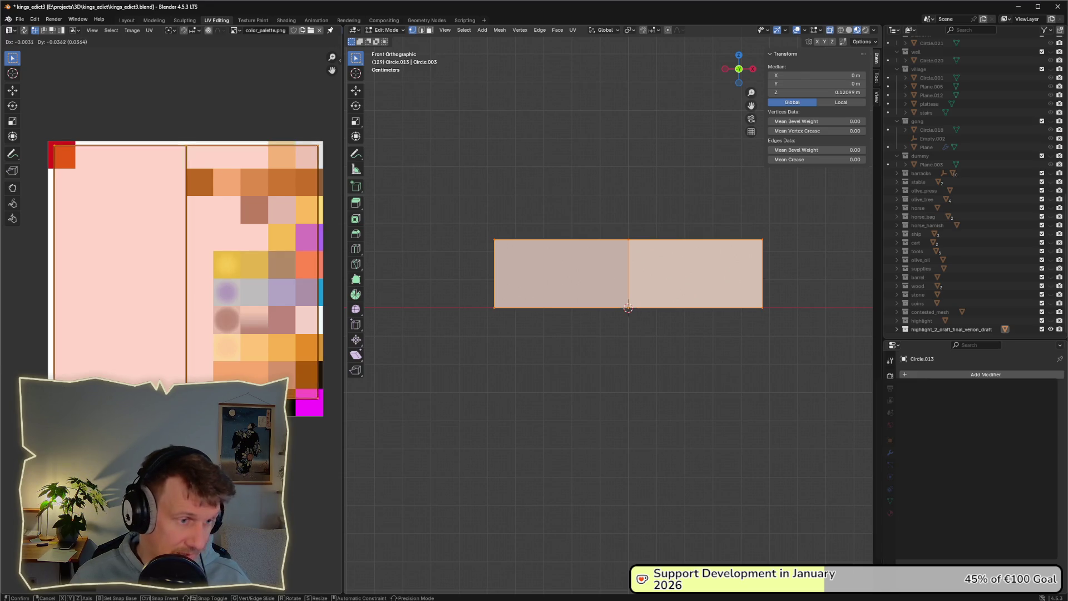
key(Return)
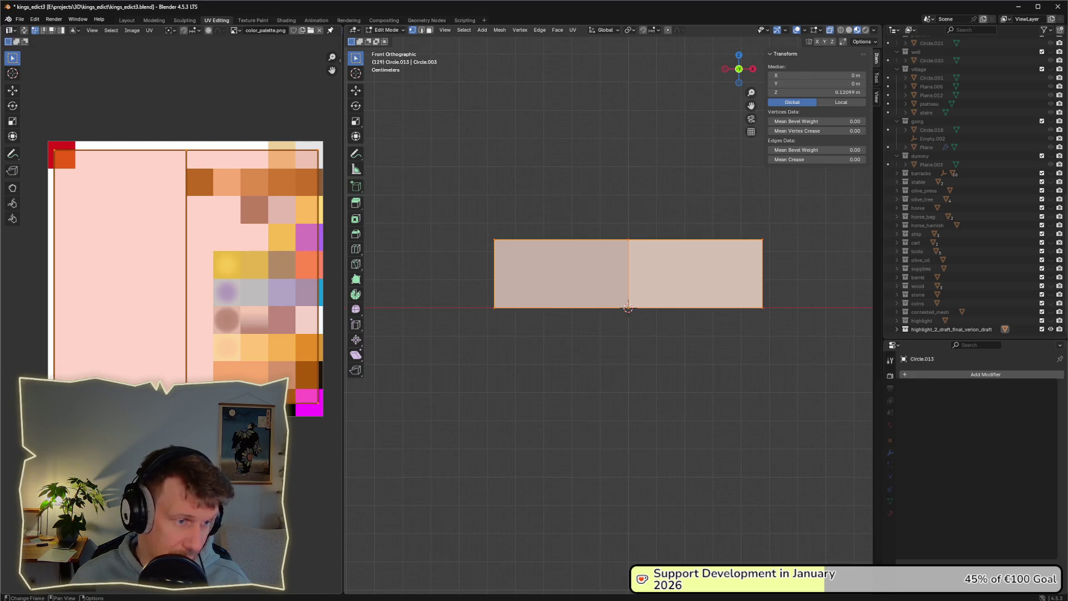
Check the UV layout and the wall's top edge by selecting and deselecting them
key(alt+a)
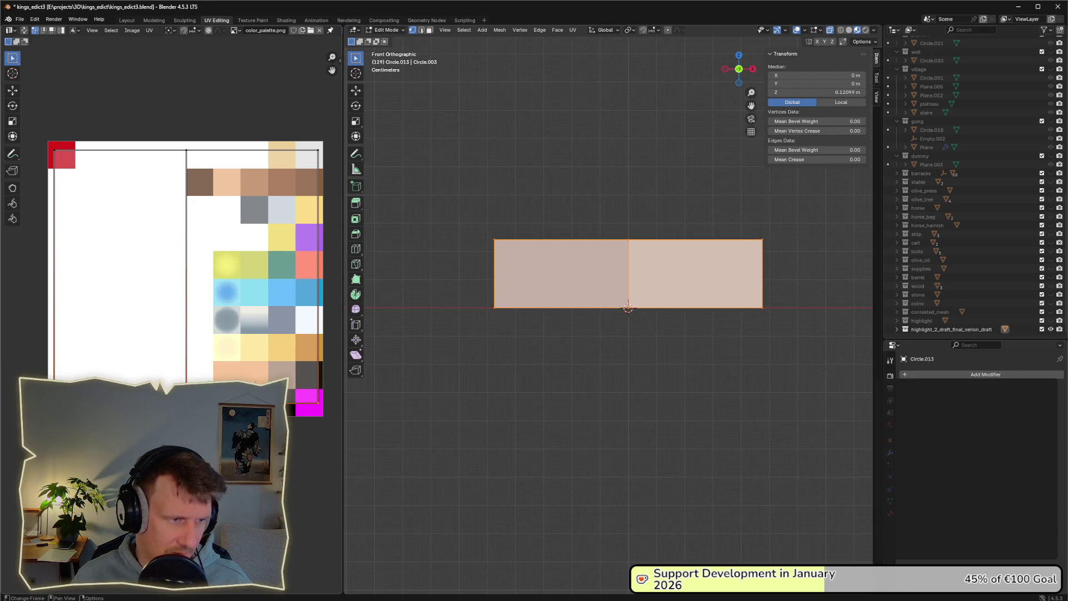
mouse_move(33, 114)
mouse_down()
mouse_move(277, 162)
mouse_move(322, 236)
mouse_up()
key(alt+a)
drag(419, 195, 830, 248)
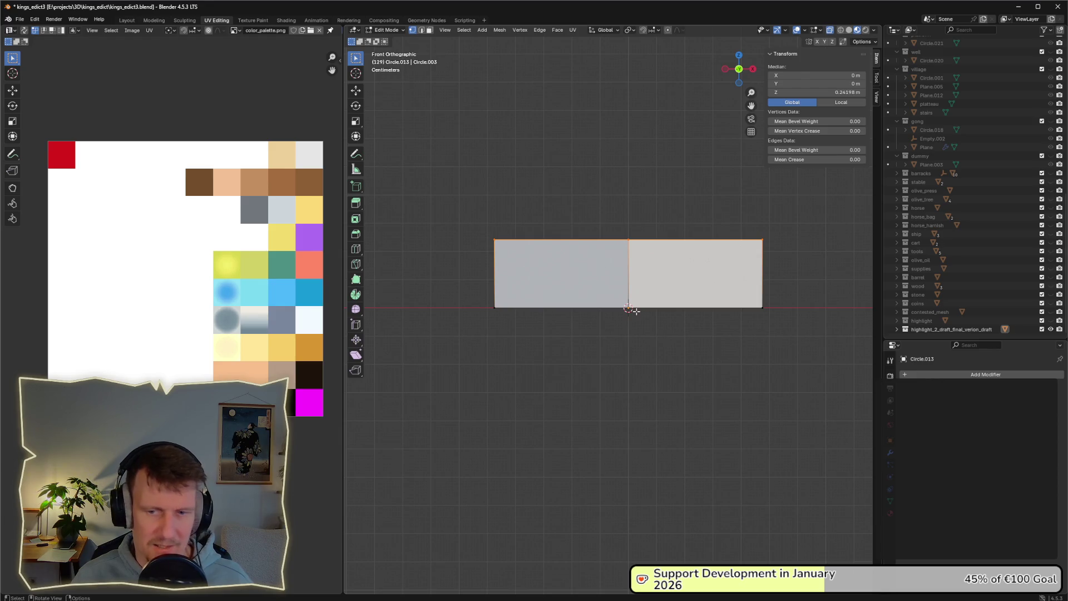
key(alt+a)
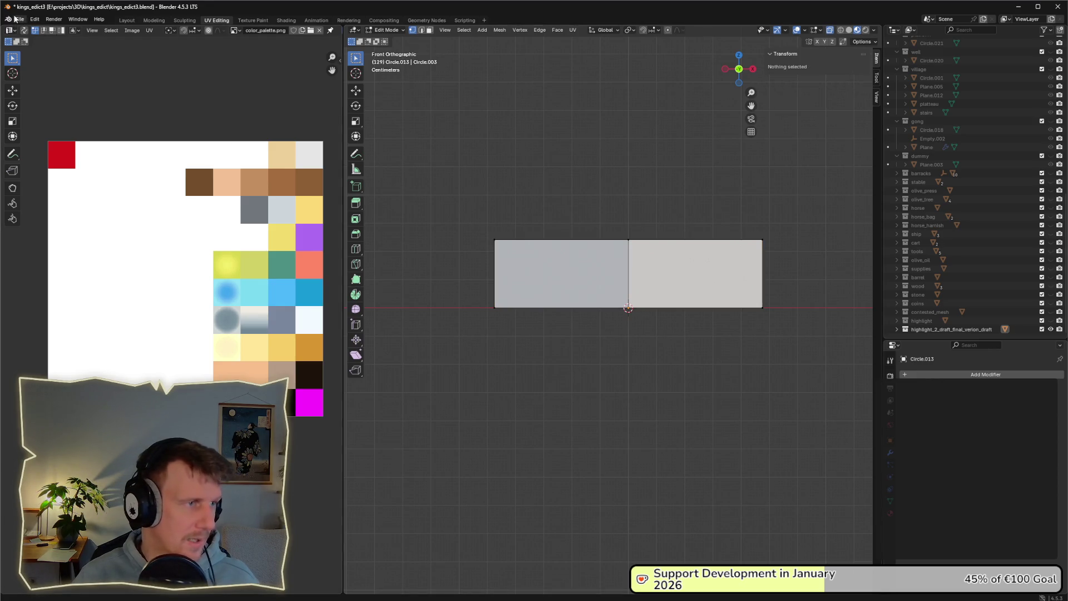
Save the blend file and switch to the Scripting workspace
click(17, 18)
key(ctrl+s)
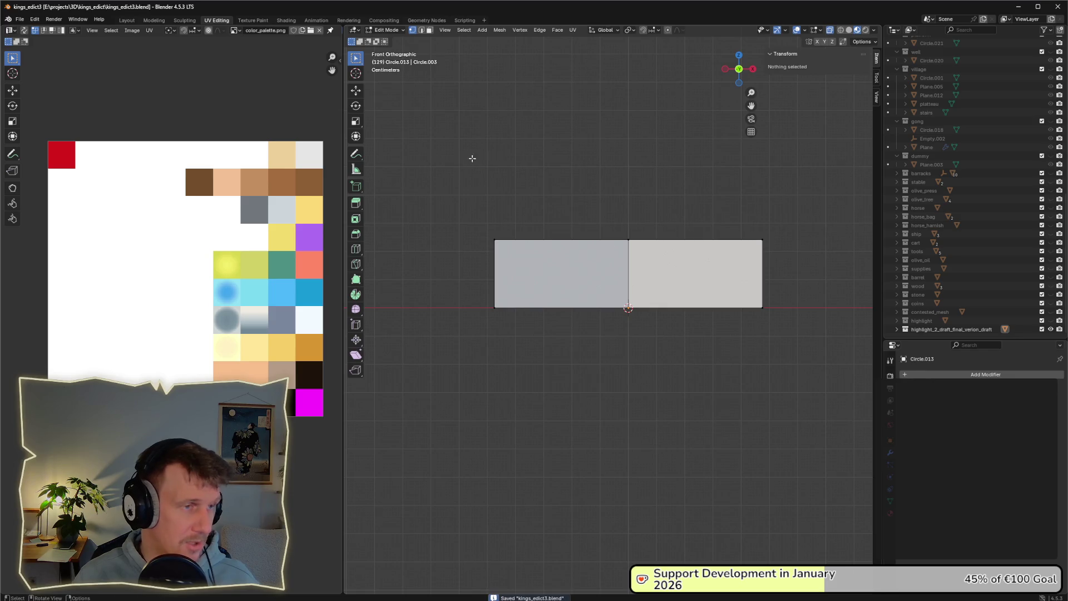
click(946, 330)
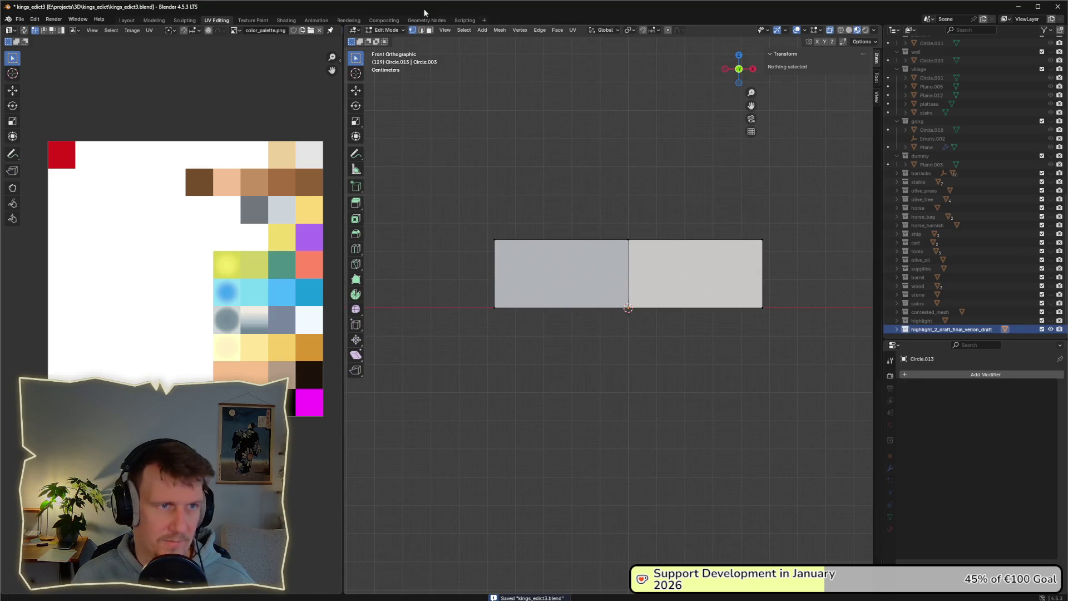
click(464, 20)
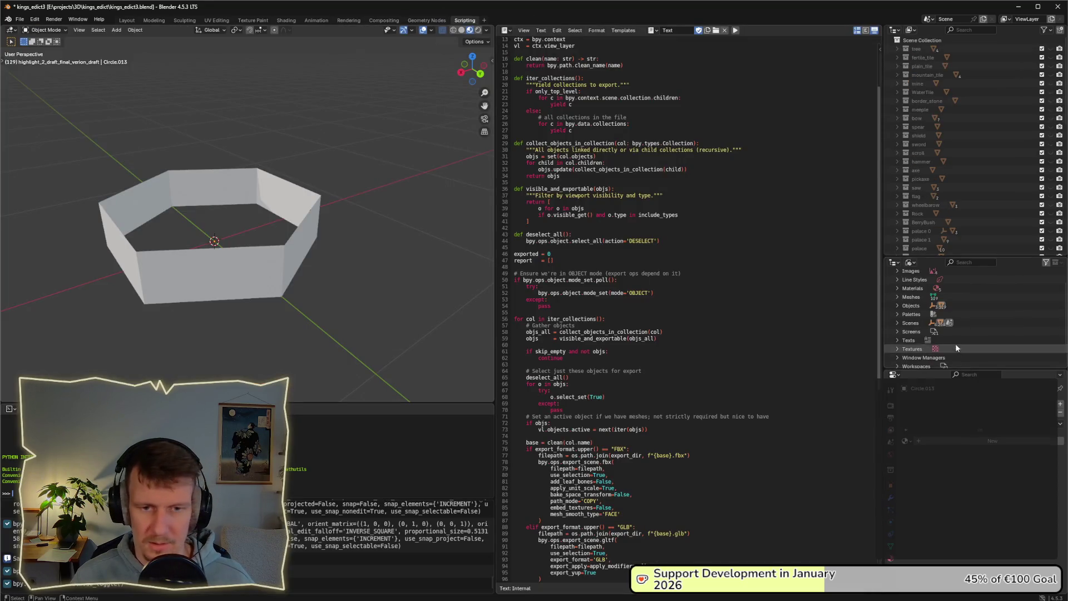
Rename the wall's collection to highlight_2 and run the export script
scroll(948, 241, down, 10)
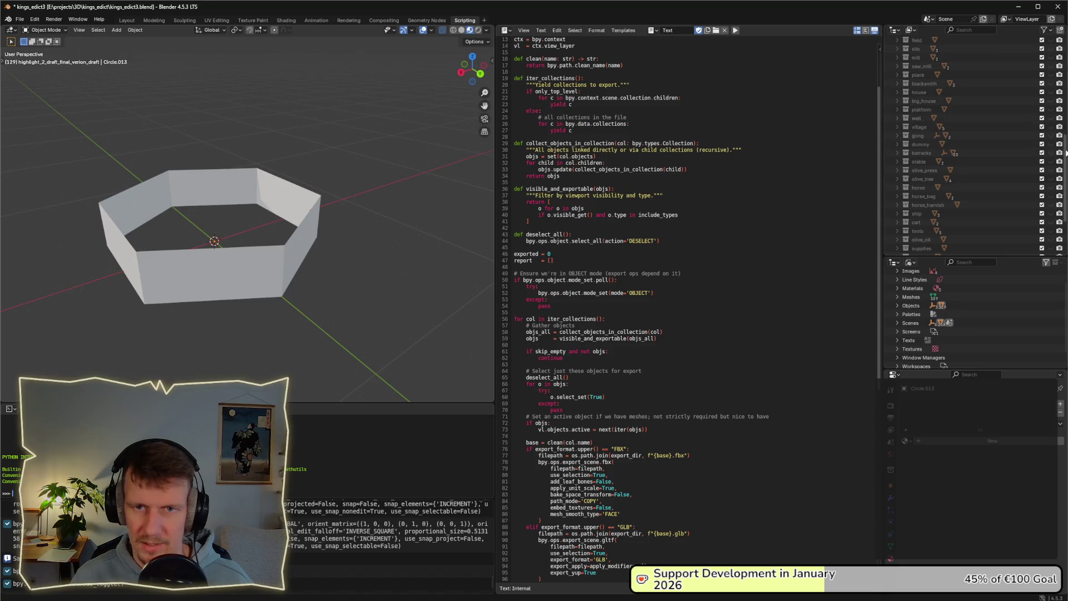
scroll(946, 223, down, 5)
double_click(944, 238)
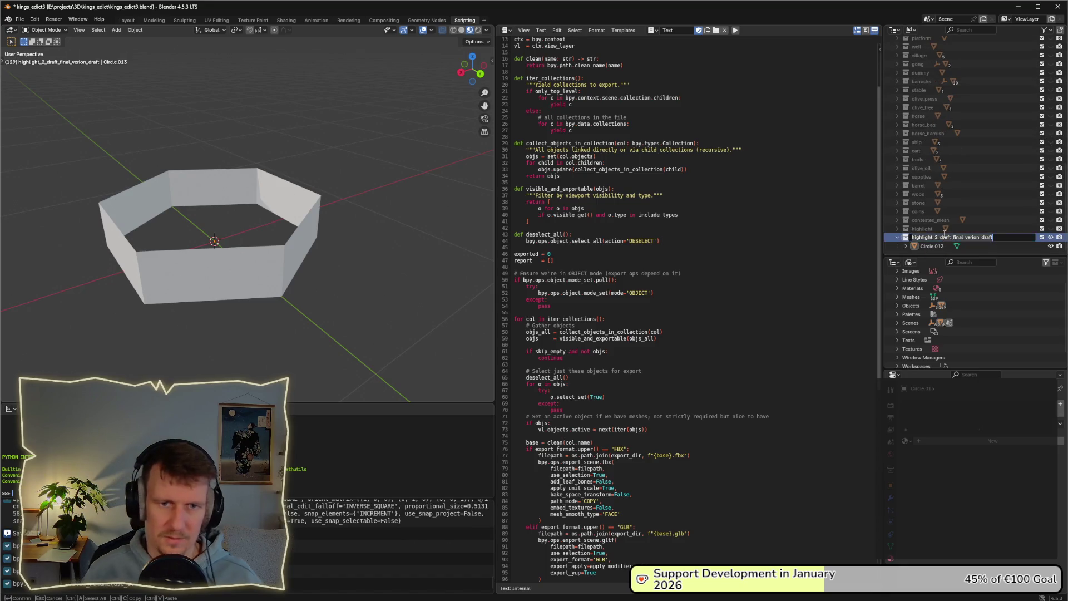
key(End)
key(BackSpace)
key(BackSpace)
key(BackSpace)
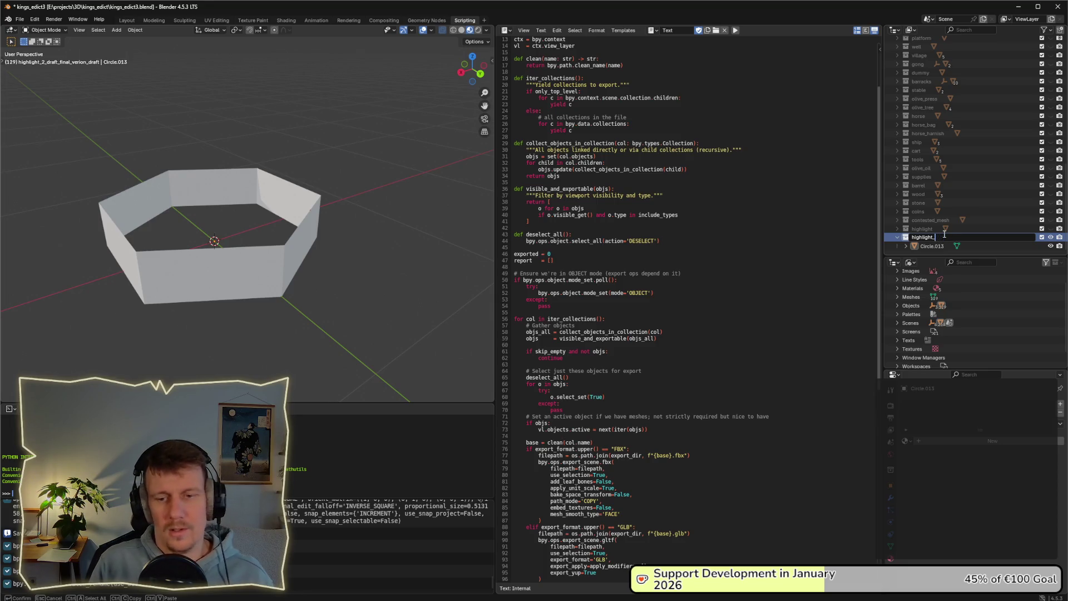
text(2)
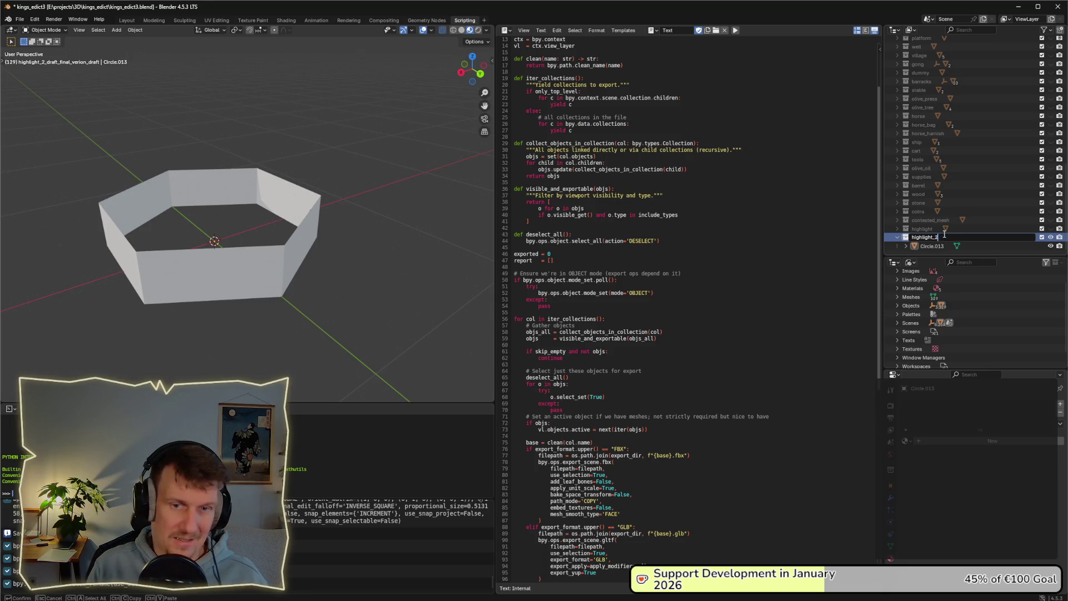
key(Return)
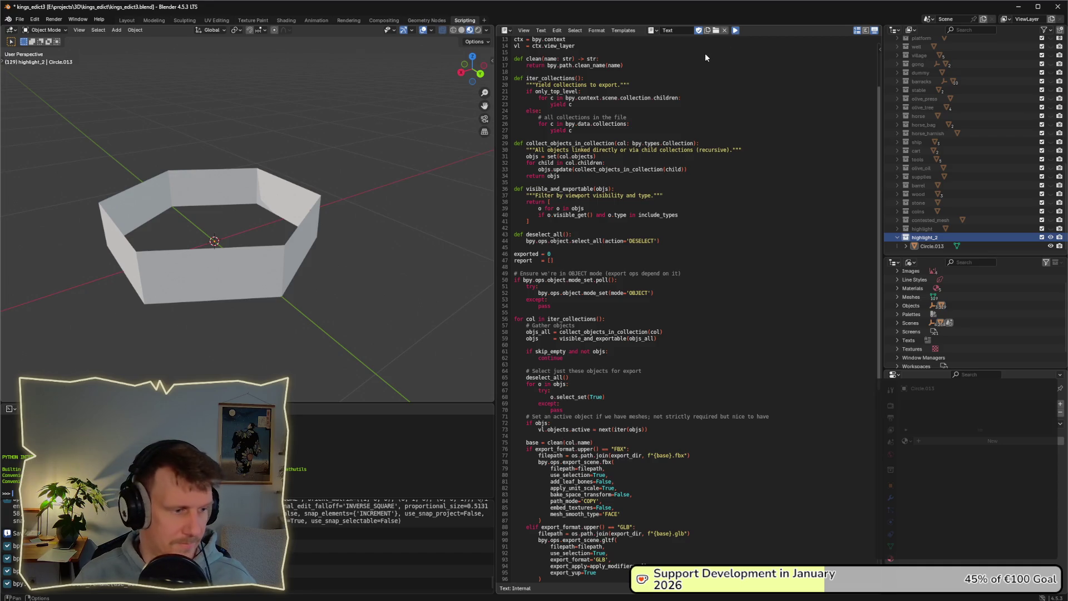
click(734, 32)
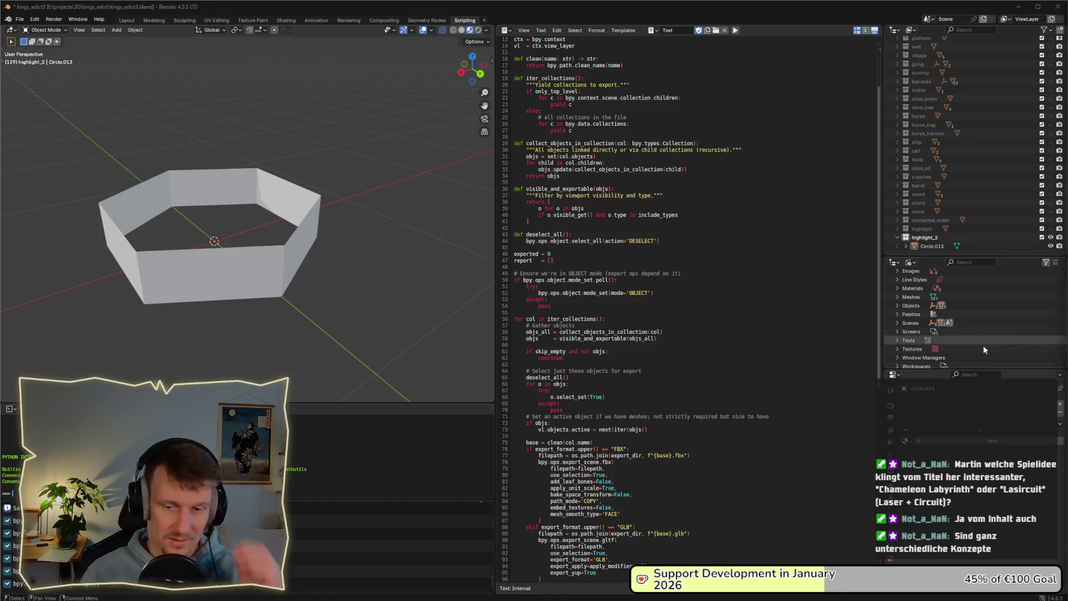
right_click(374, 265)
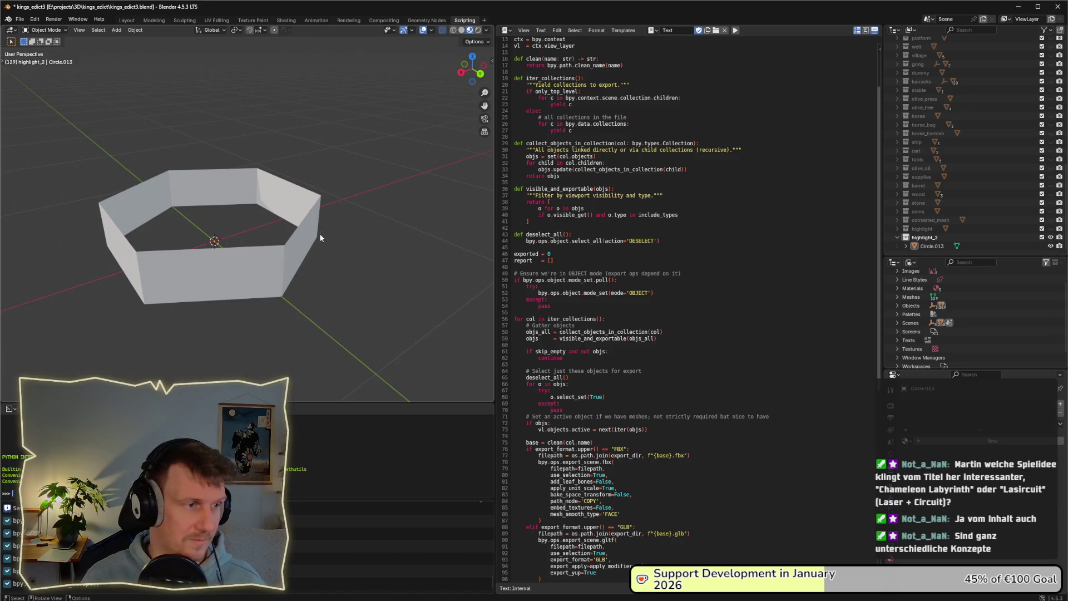
Orbit around the hollow hexagonal Circle.013 border, then bring up the window list to reach Godot
mouse_move(325, 229)
mouse_down()
mouse_move(349, 243)
mouse_move(378, 234)
mouse_up()
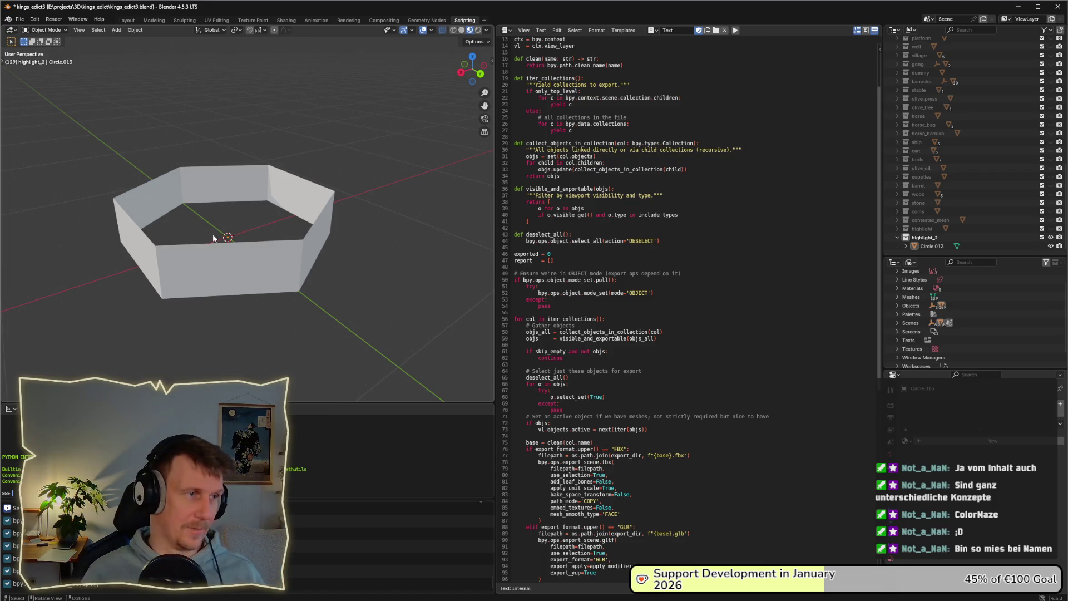
key(alt+Tab)
key(alt+Tab)
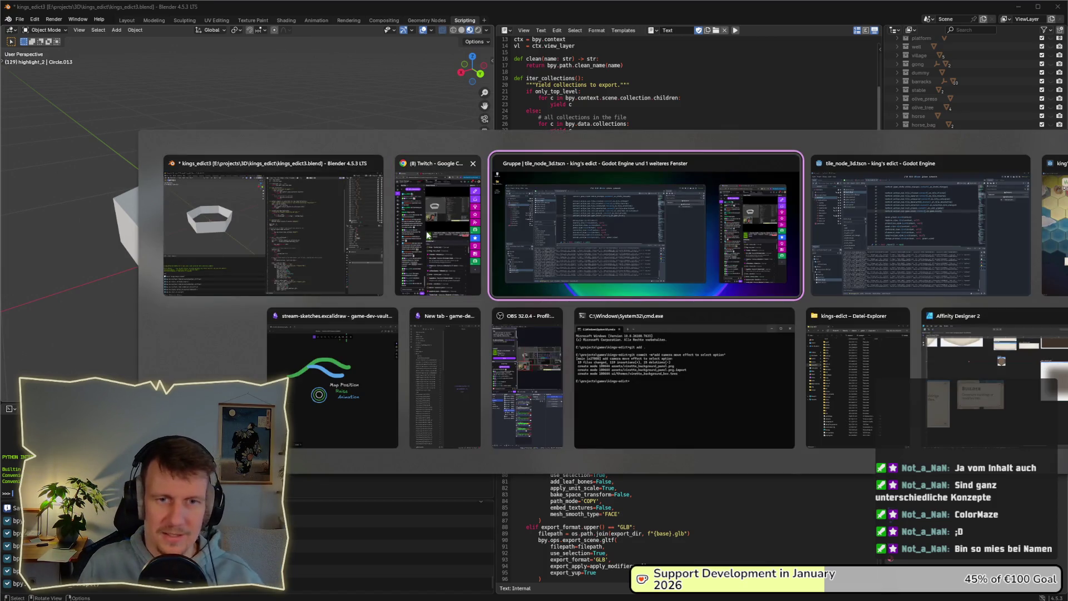
In Godot, filter the FileSystem for 'hig' and inspect highlight_material.tres's shader settings
click(600, 244)
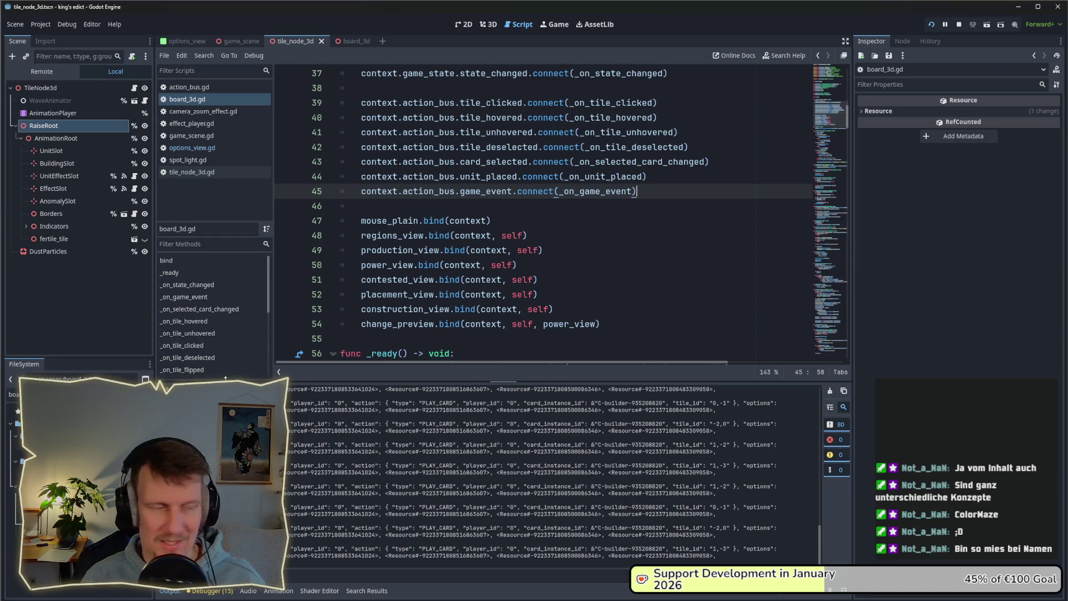
click(13, 394)
text(hig)
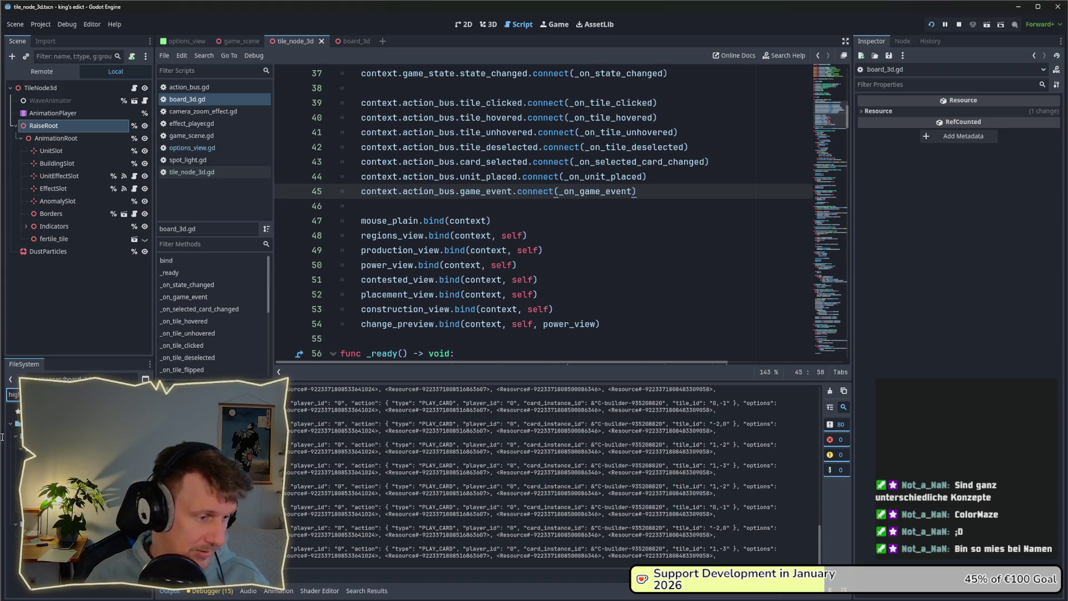
click(67, 535)
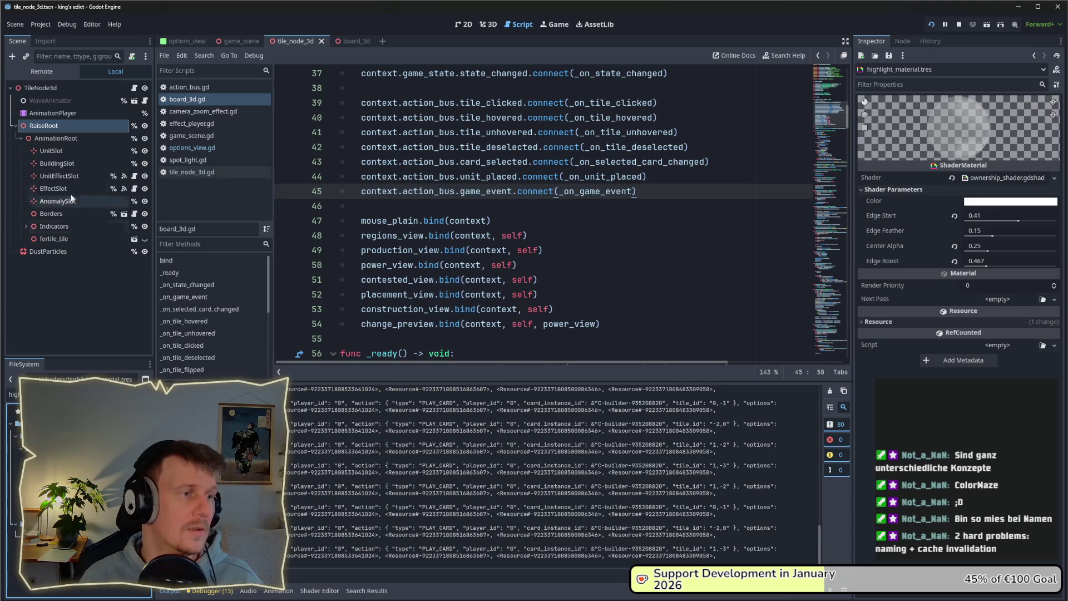
Filter the FileSystem for 'boa' and open the board_3d scene
click(13, 395)
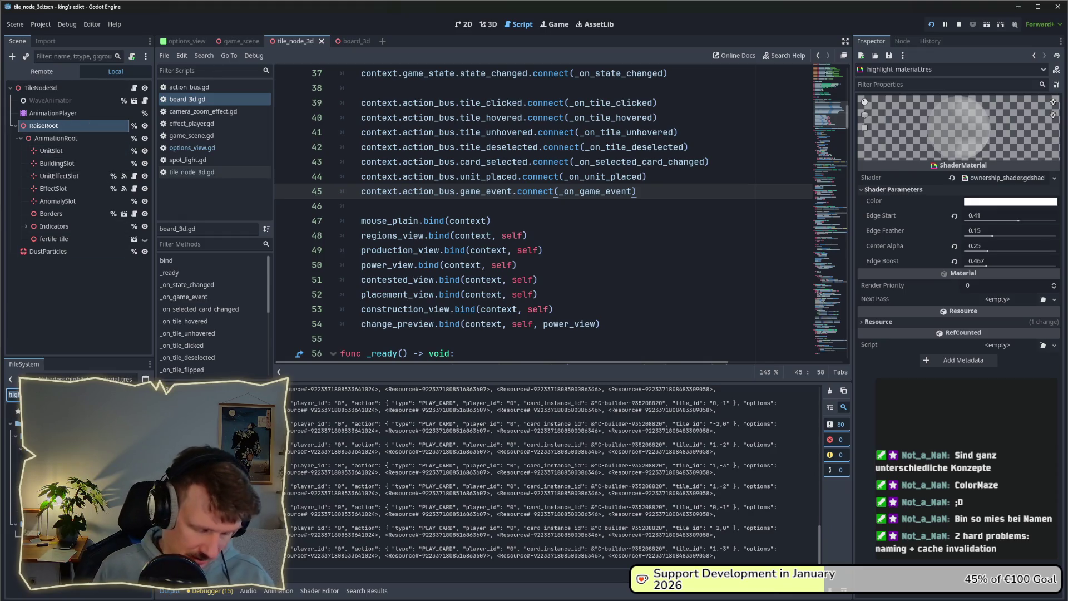
text(boa)
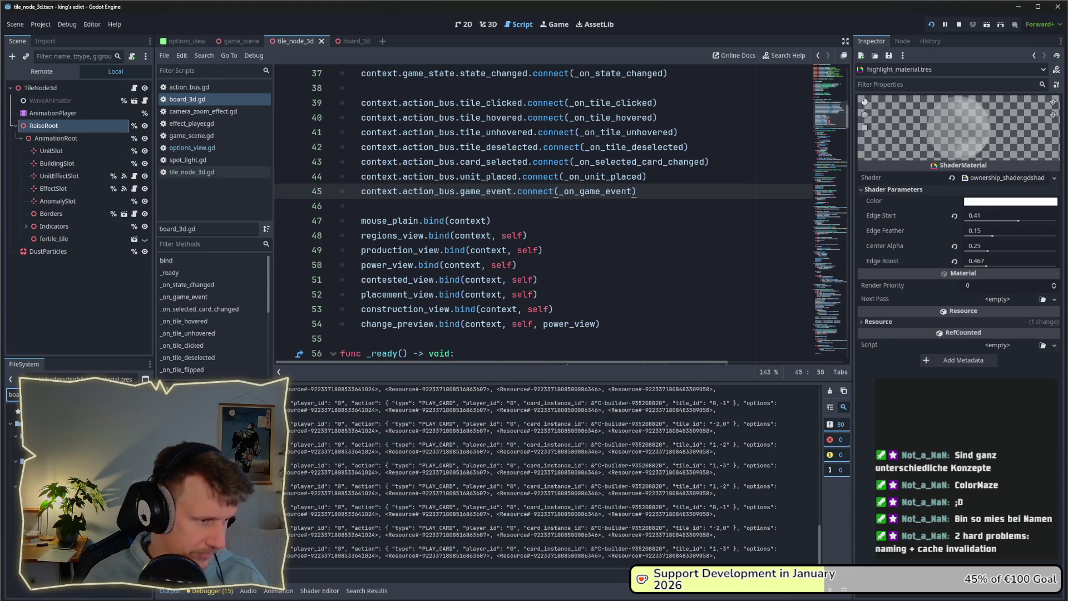
key(Return)
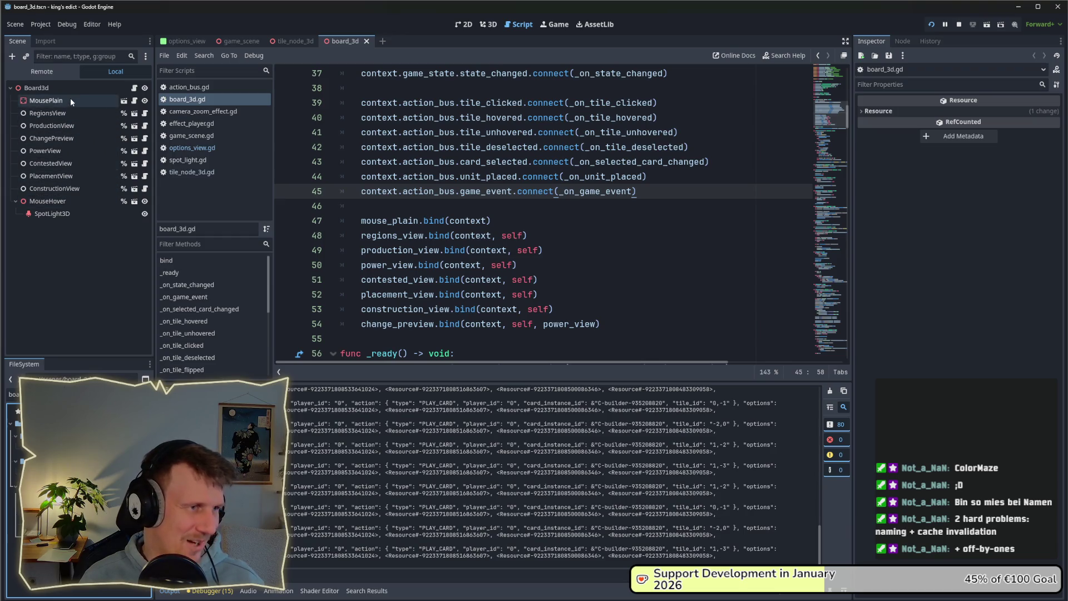
click(3, 394)
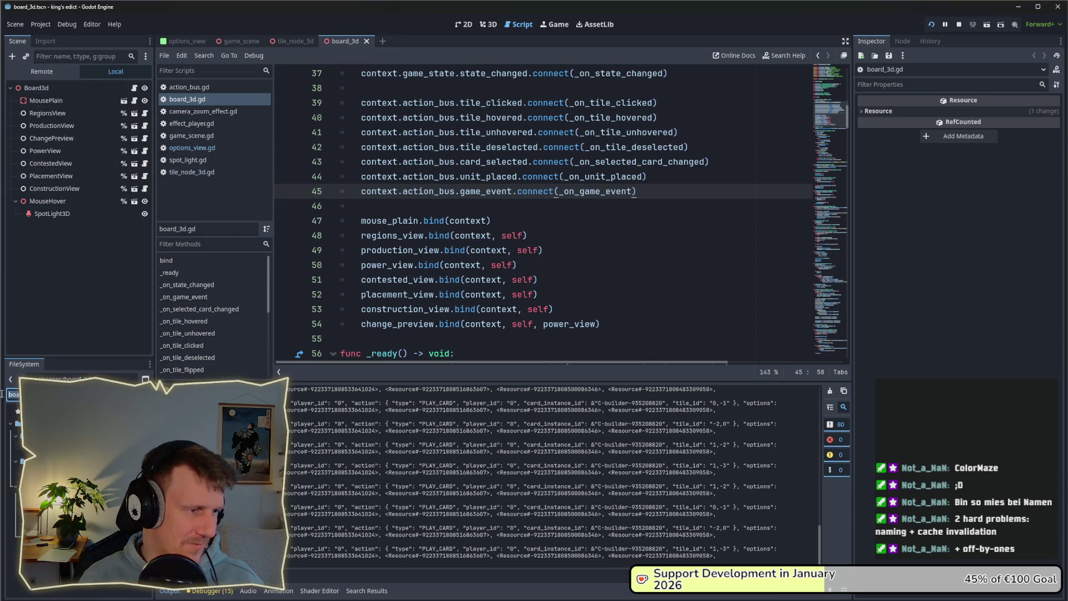
Search all project files for 'highlight' (45 matches in 6 files), then filter the FileSystem for 'tile'
click(689, 212)
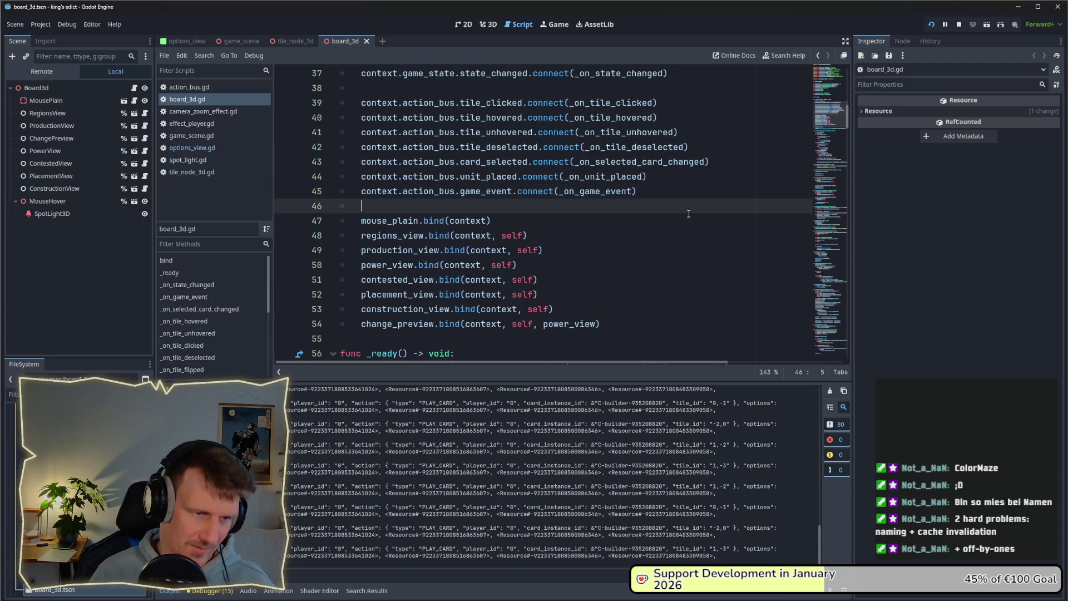
key(ctrl+shift+f)
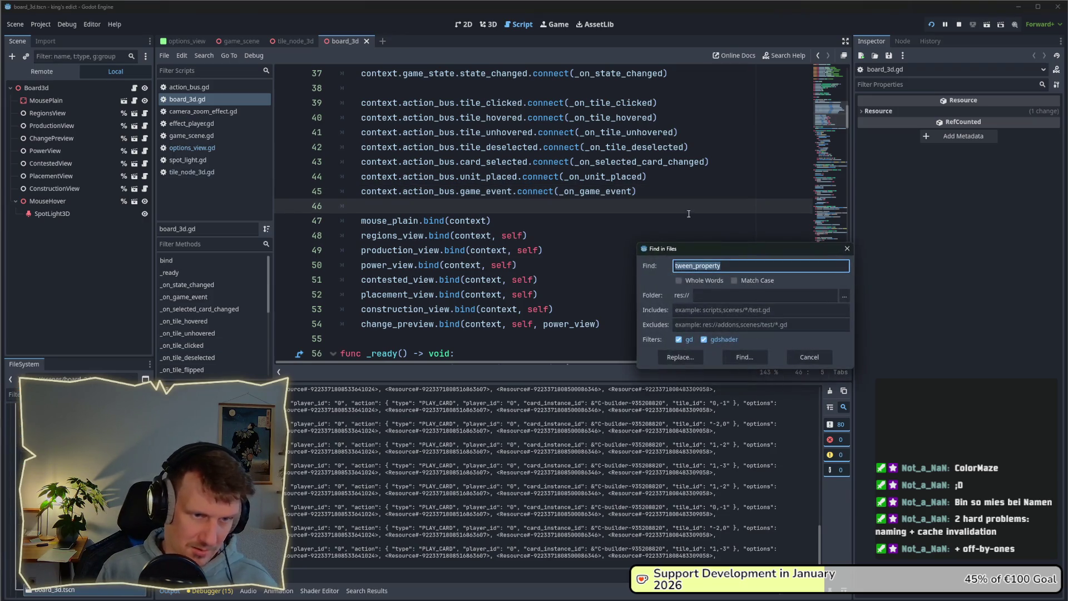
text(highlight)
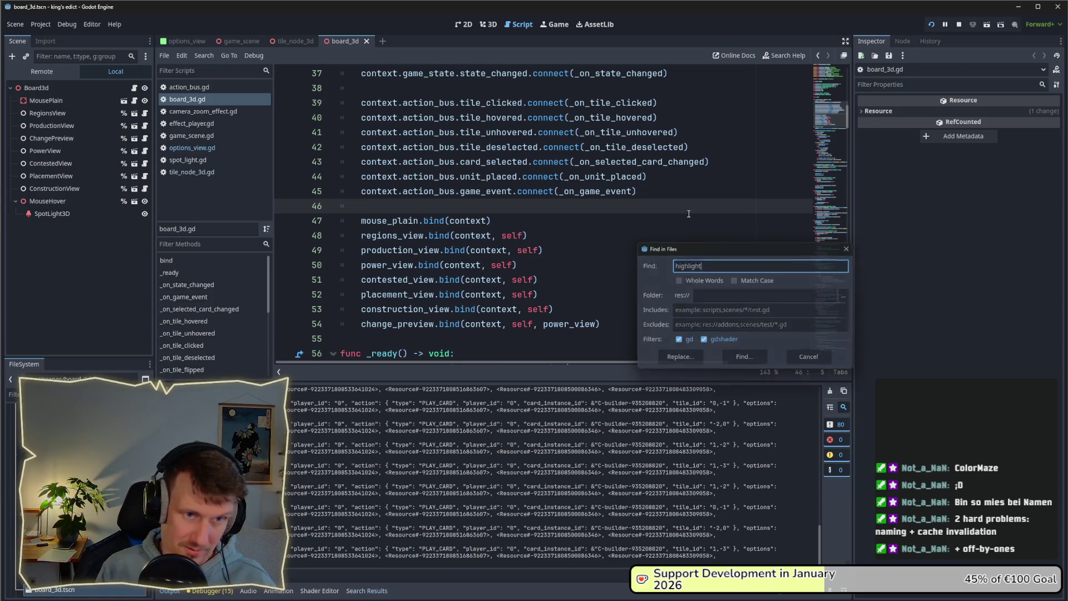
key(Return)
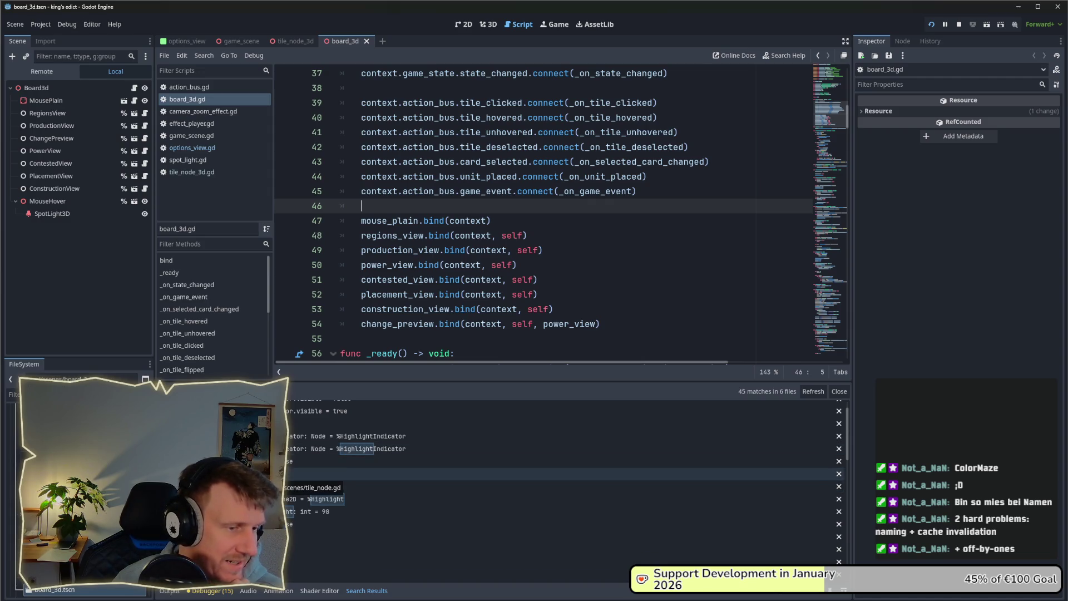
click(12, 394)
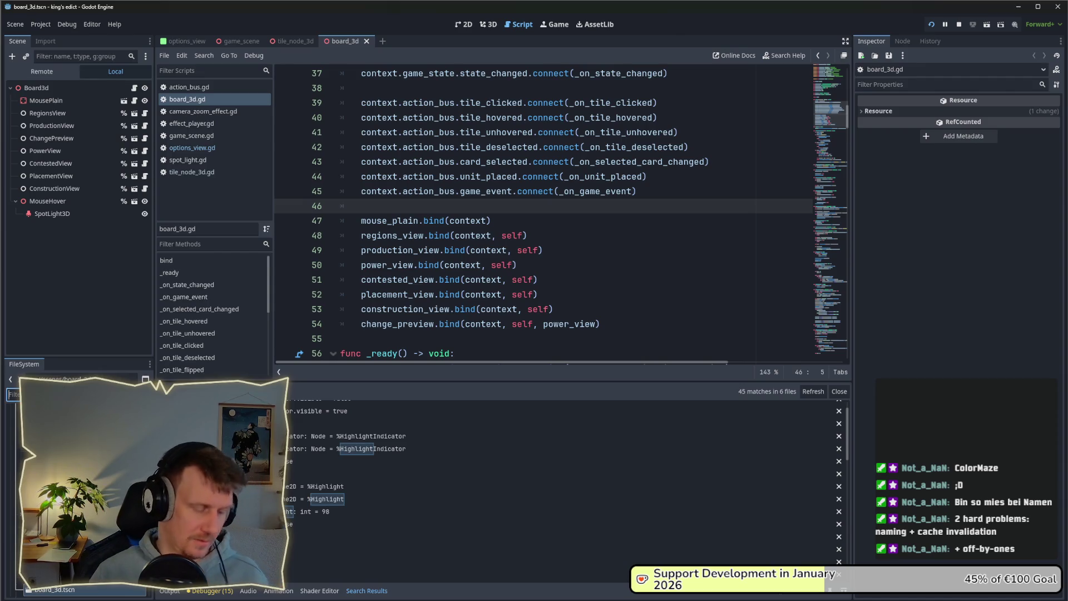
text(tile_)
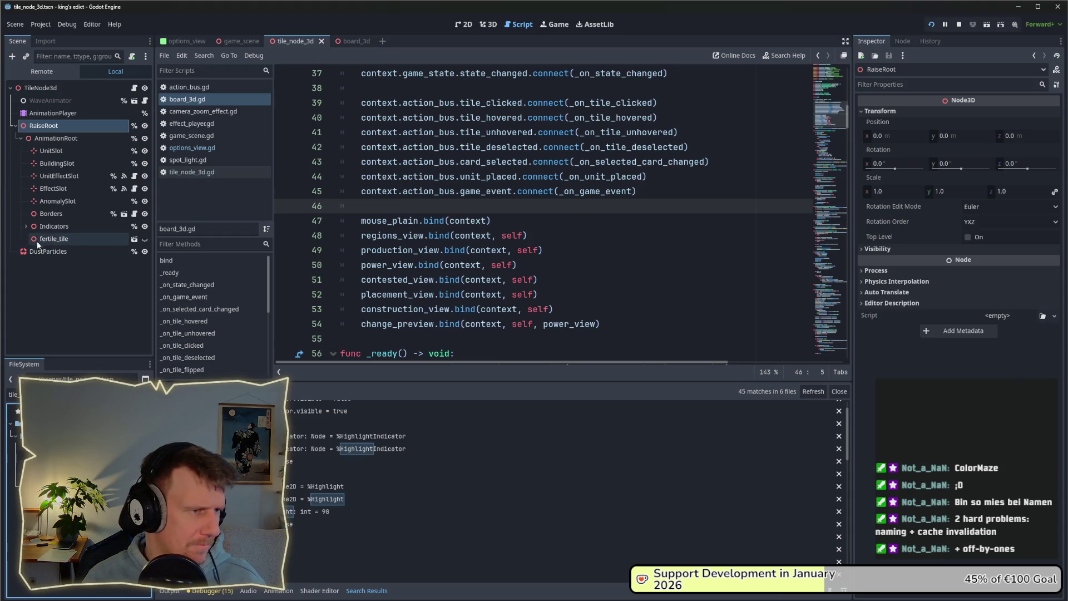
Expand Indicators and preview the HighlightIndicator hexagon in the 3D view, then hide it again
click(25, 226)
scroll(55, 269, down, 2)
scroll(55, 268, down, 2)
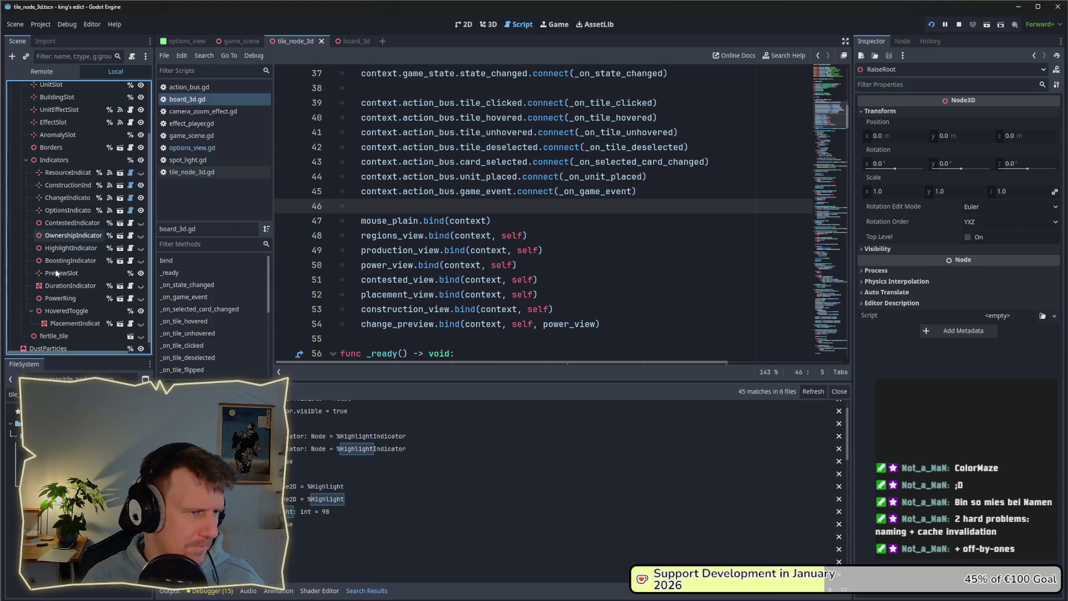
scroll(56, 273, down, 1)
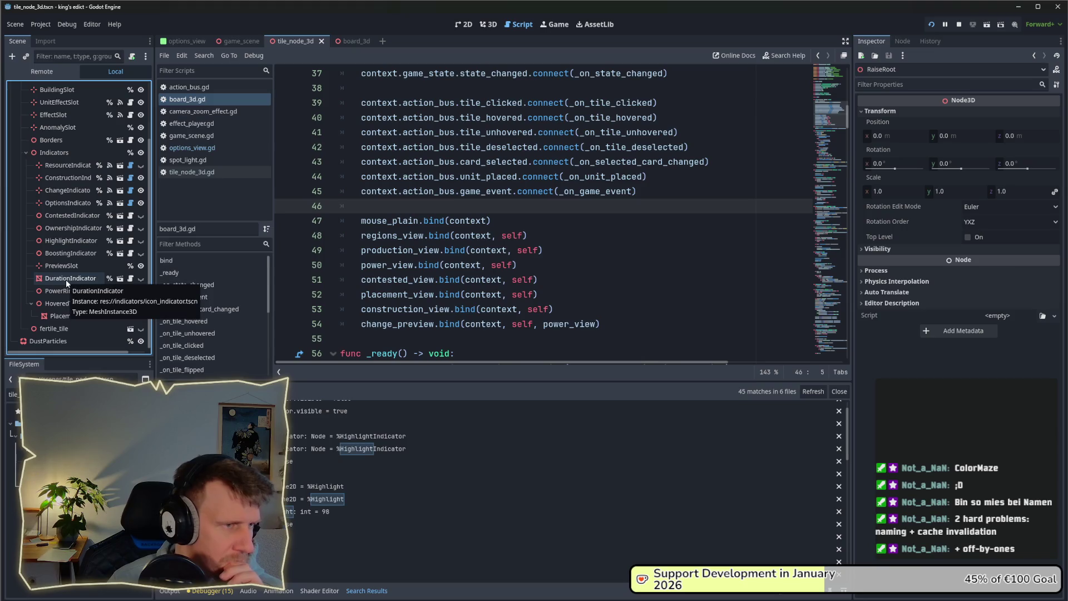
click(139, 242)
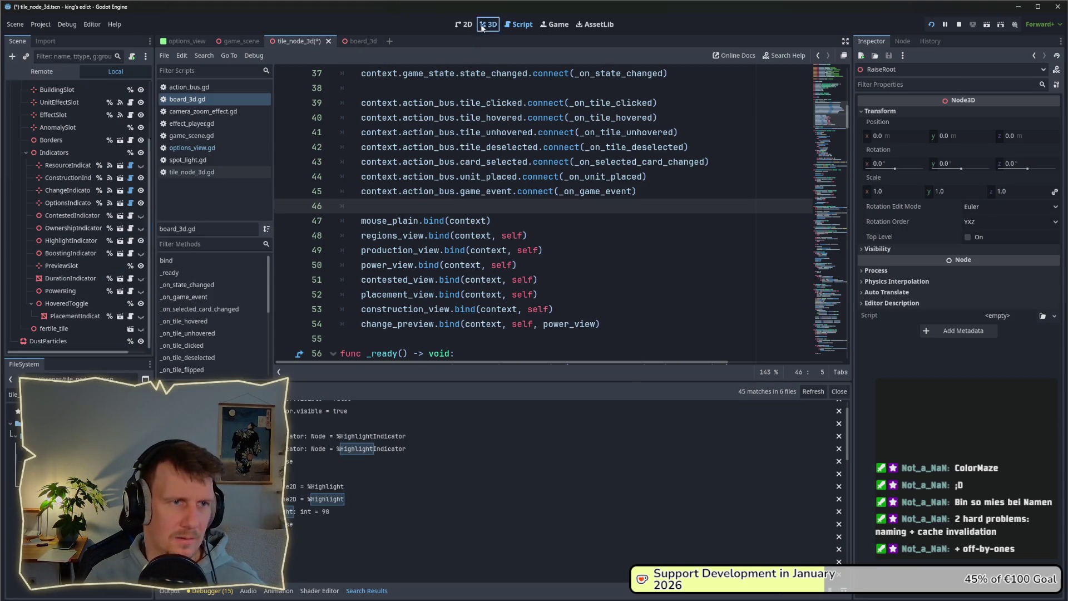
click(479, 26)
scroll(533, 242, up, 5)
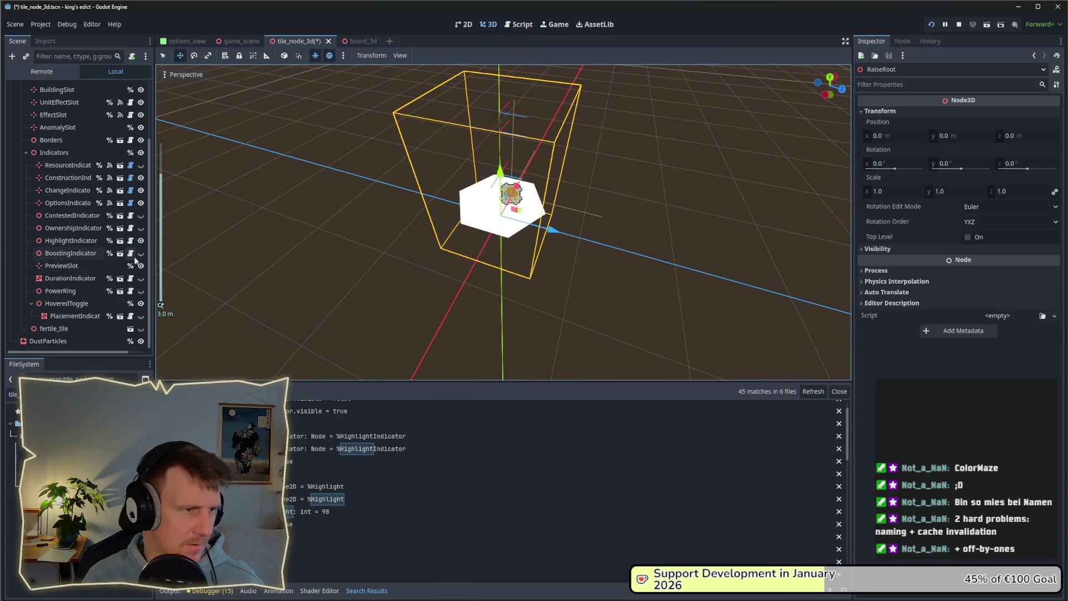
click(140, 244)
click(140, 244)
click(140, 244)
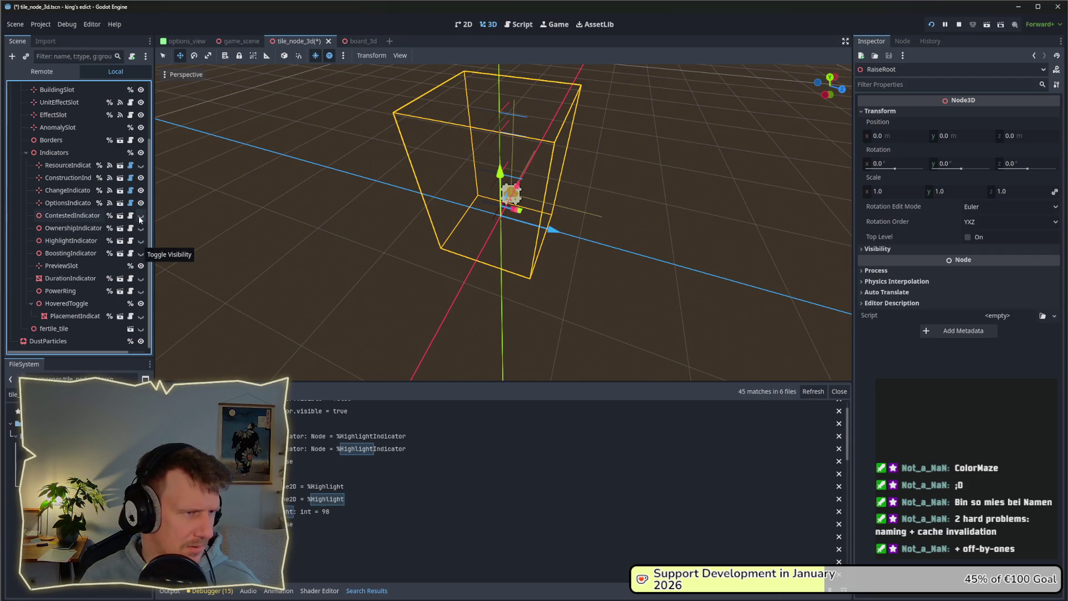
Open board_3d.gd at line 93 from the _update_highlight search result
scroll(120, 216, up, 2)
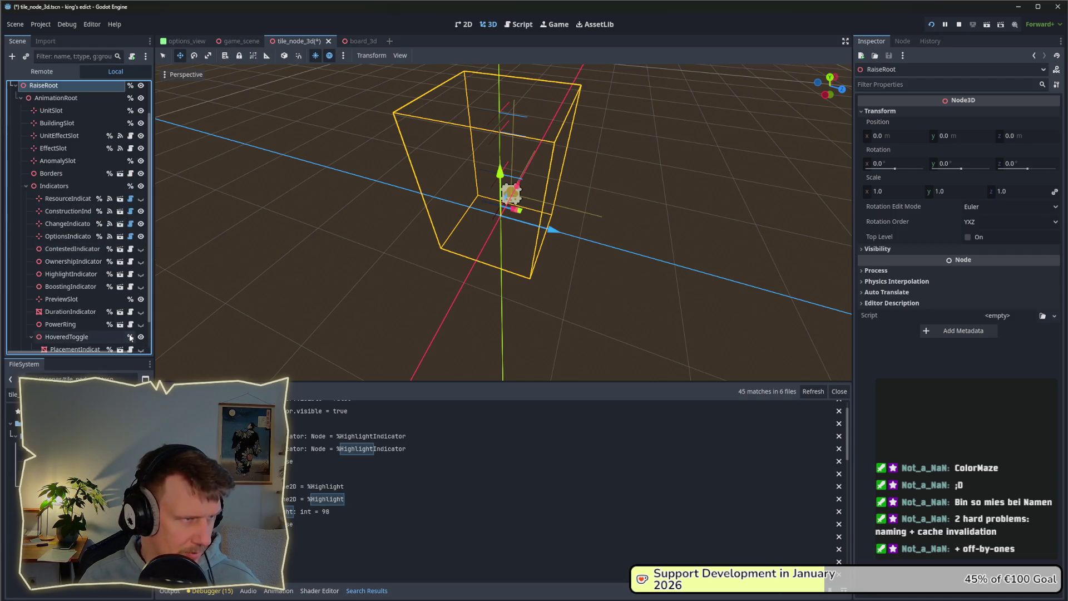
scroll(117, 323, down, 2)
scroll(278, 436, down, 5)
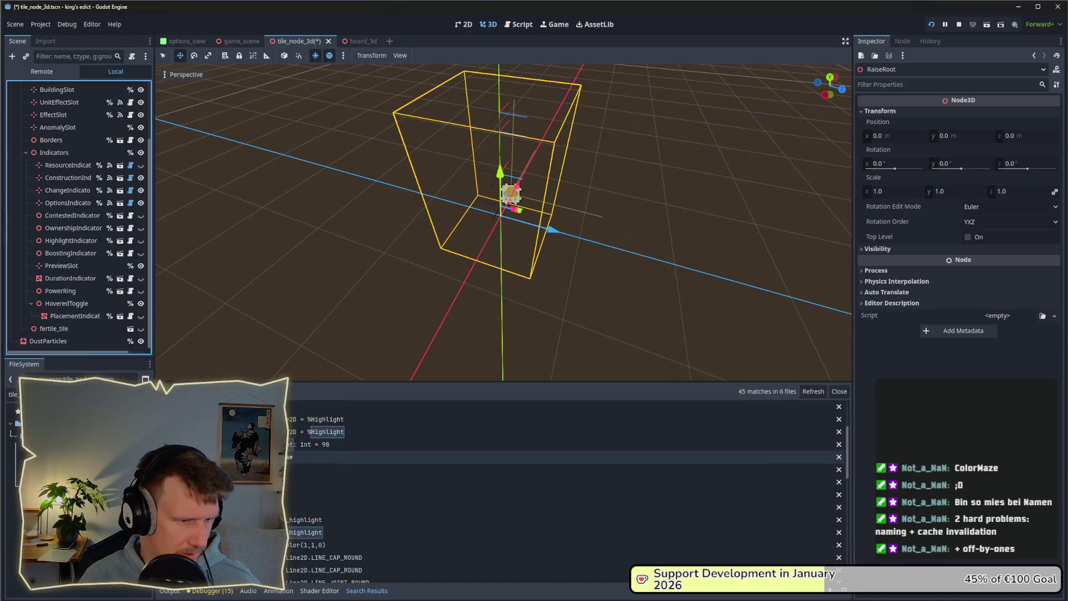
scroll(284, 506, down, 5)
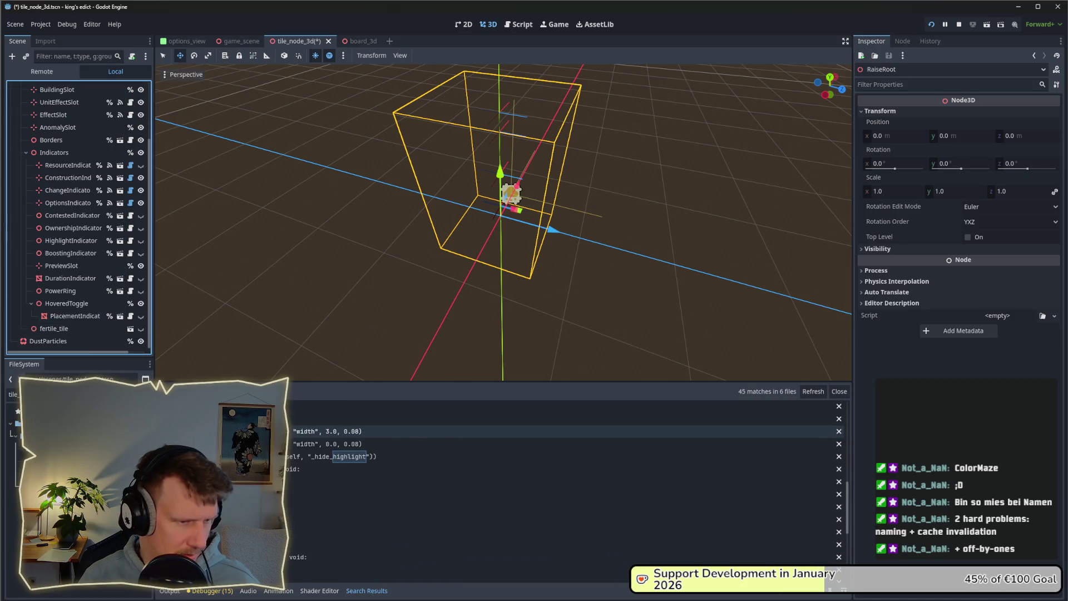
click(284, 506)
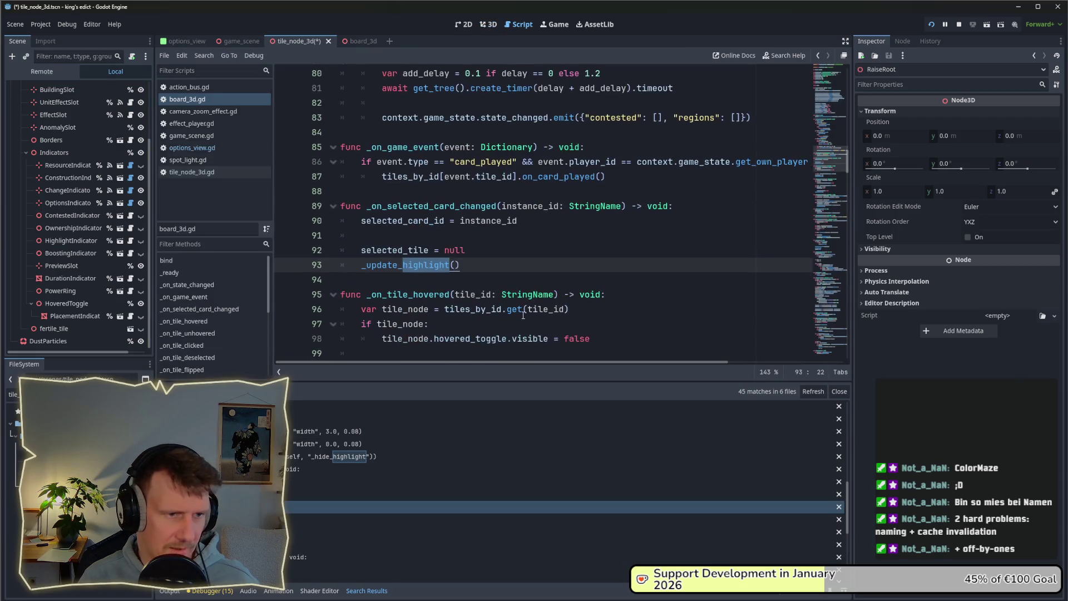
Jump to the _update_highlight definition and highlight every mouse_hover use up to its declaration
ctrl+click(420, 271)
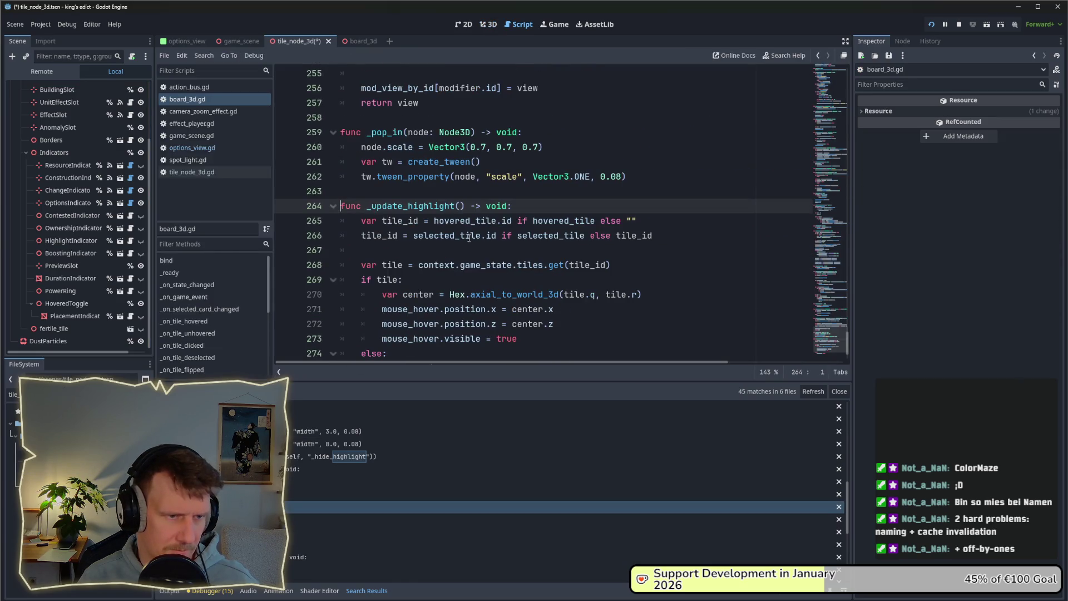
mouse_move(469, 237)
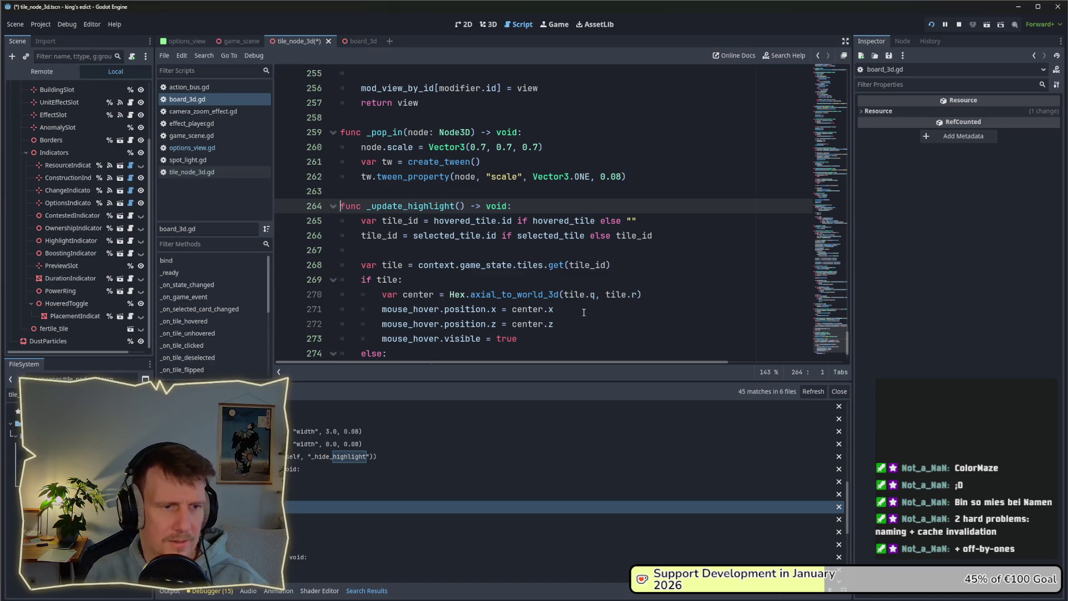
scroll(514, 279, down, 2)
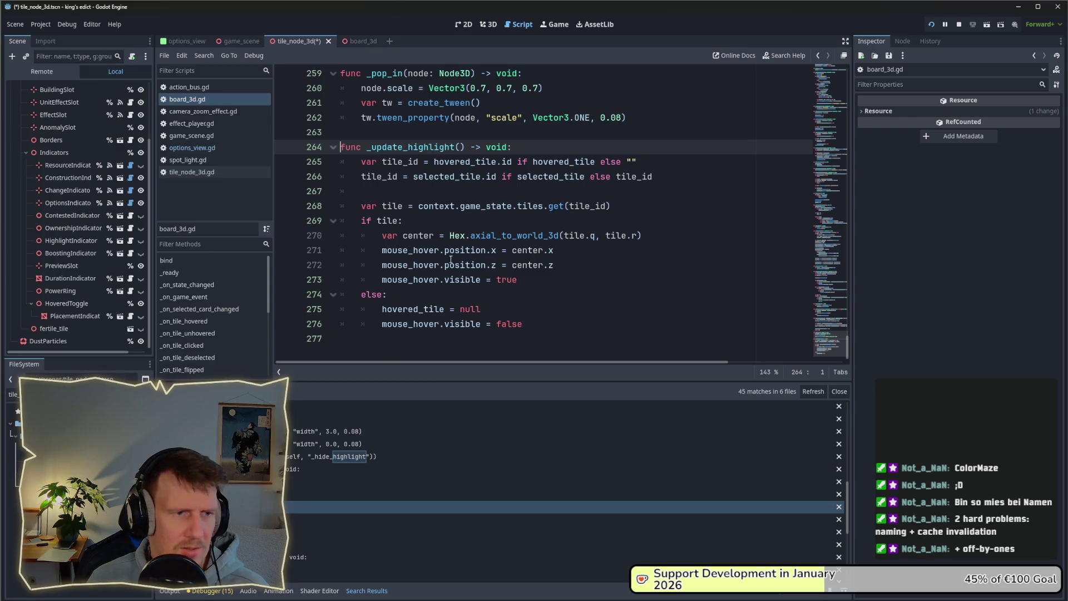
double_click(424, 251)
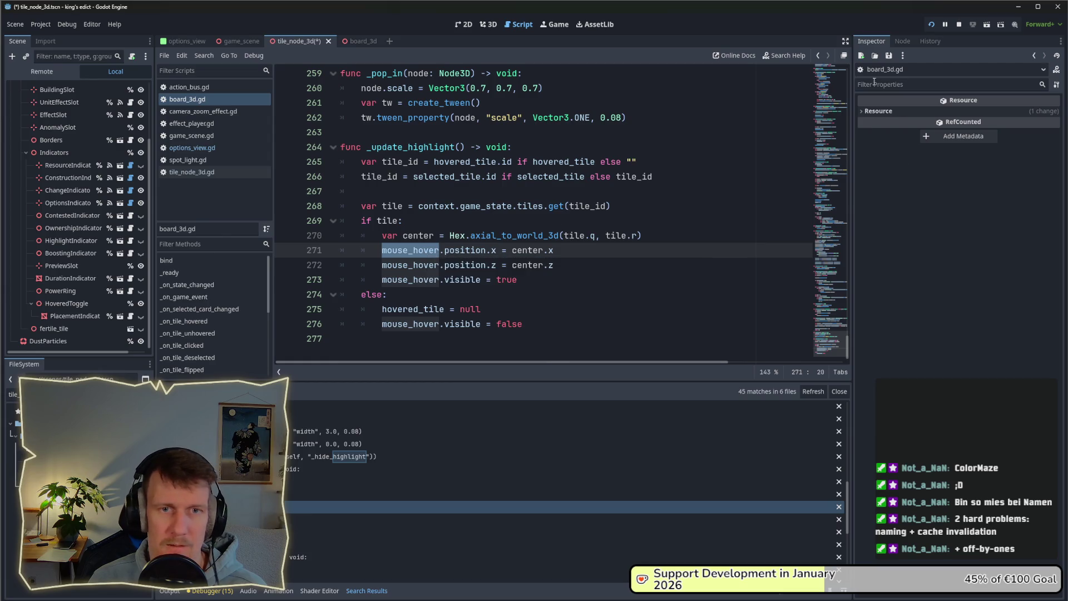
drag(848, 344, 848, 72)
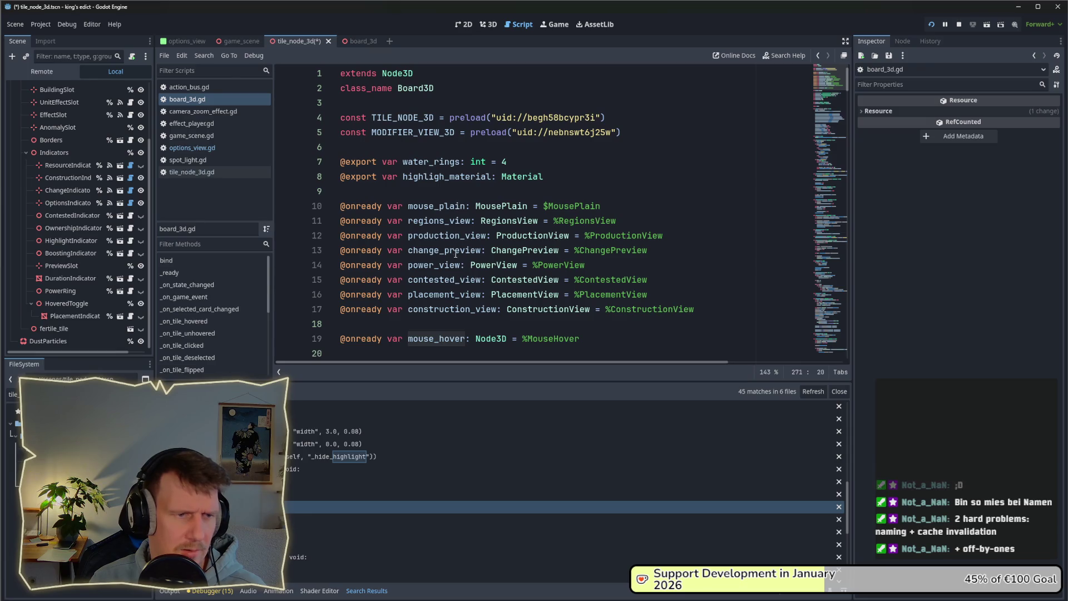
scroll(456, 300, down, 1)
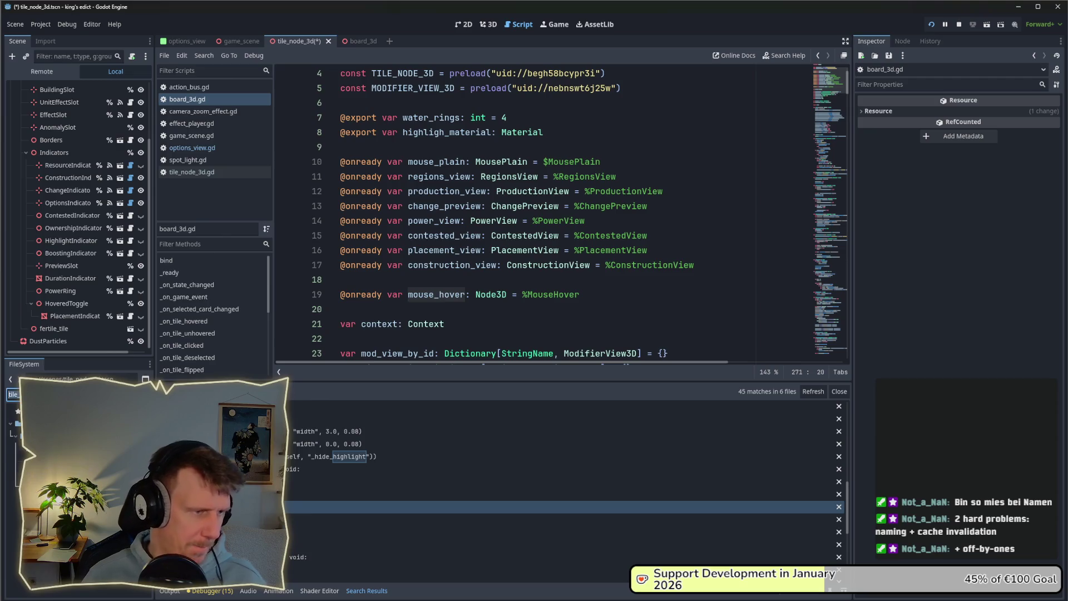
Open board_3d.tscn and select its MouseHover node
text(boa)
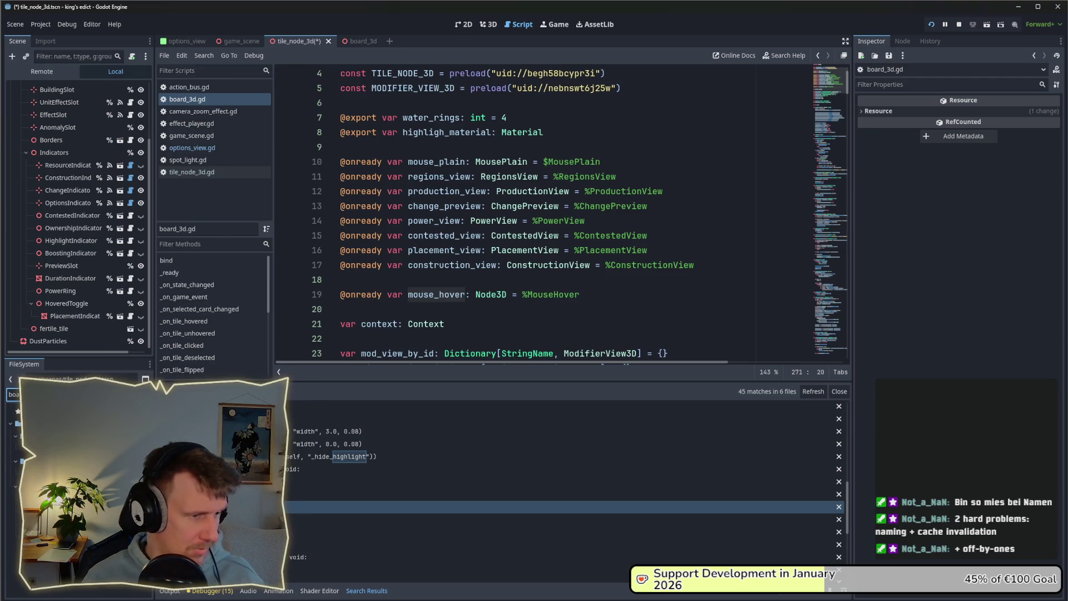
key(Return)
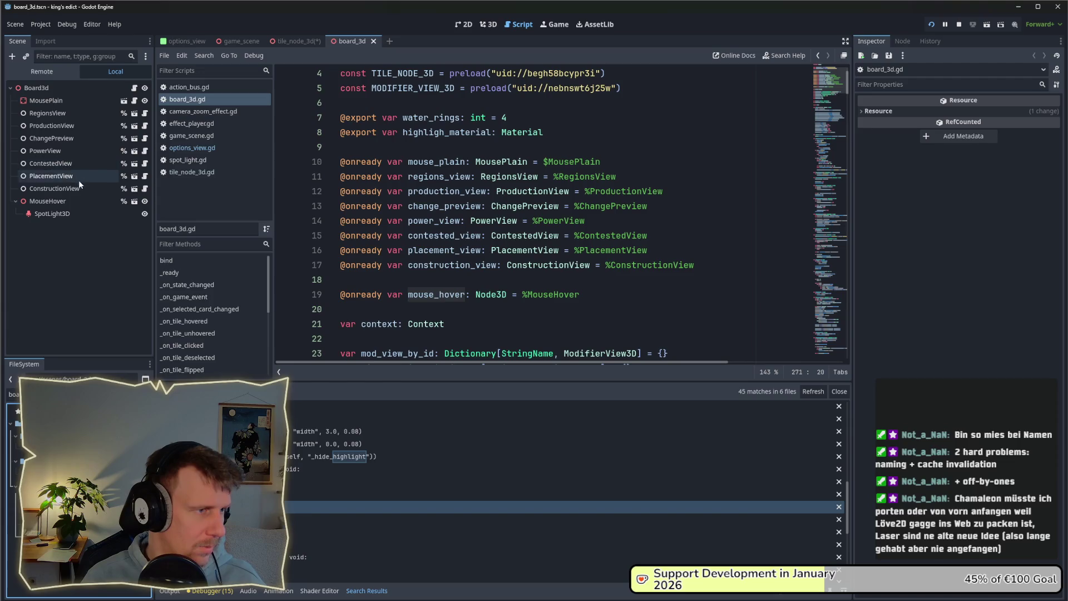
click(78, 201)
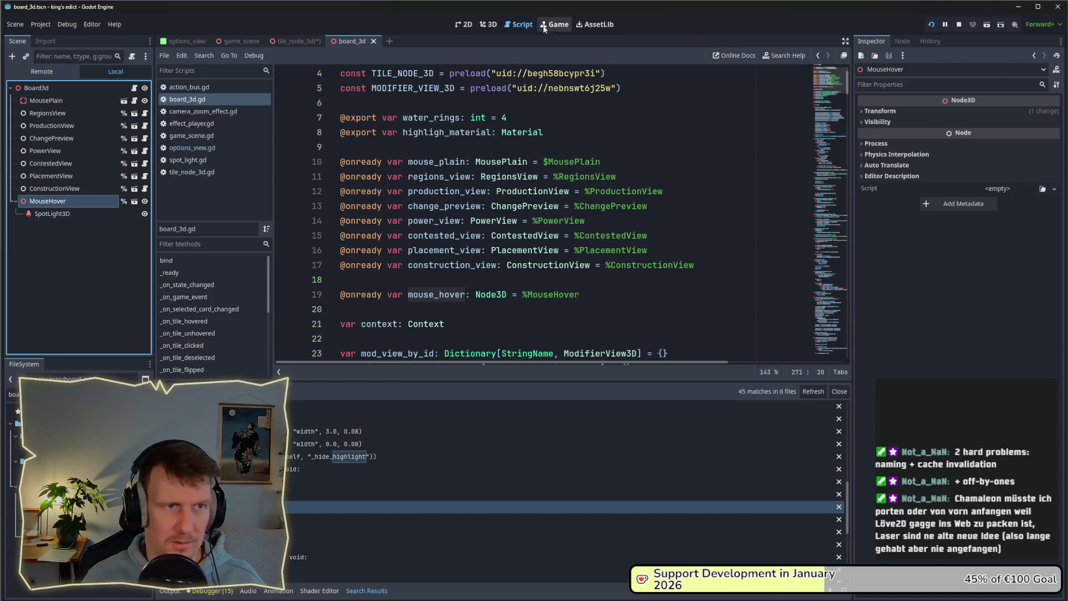
Inspect MouseHover and its SpotLight3D in the 3D scene view, dismissing the imported-scene warning
click(469, 26)
click(498, 25)
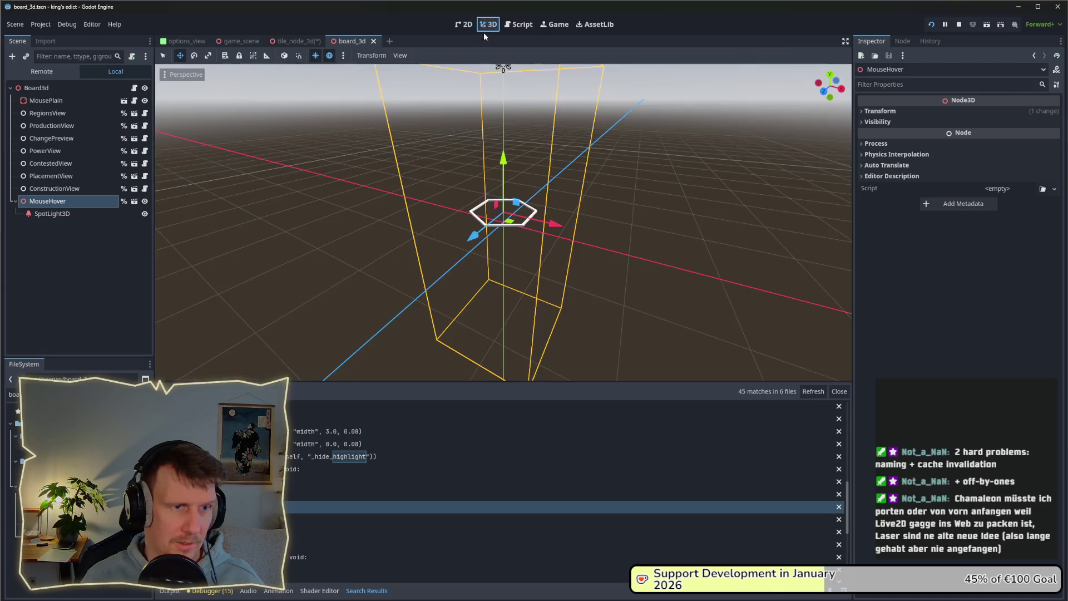
scroll(306, 139, up, 3)
click(76, 213)
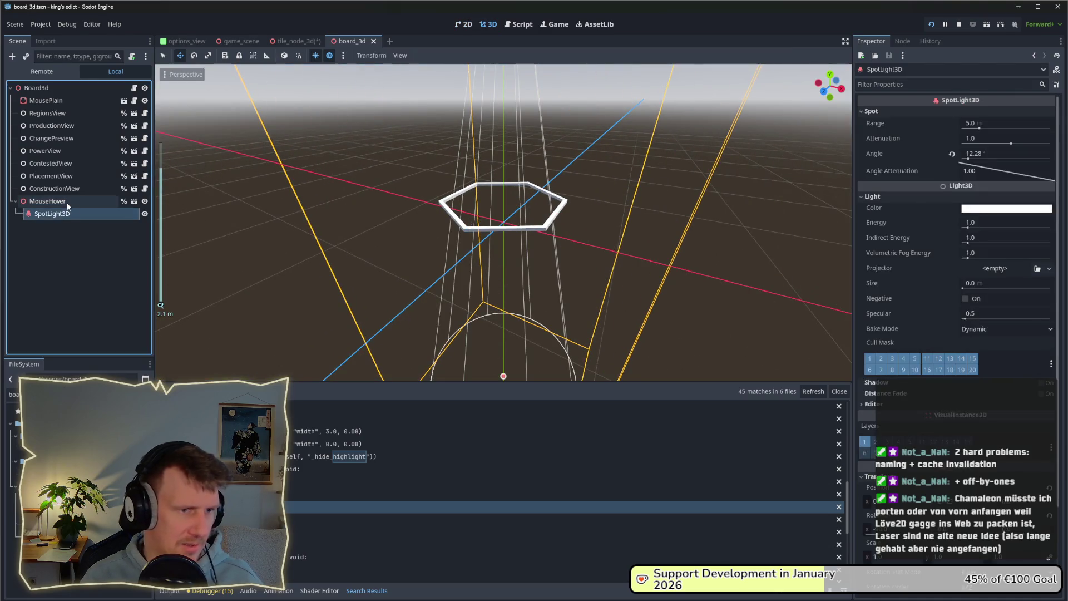
click(66, 202)
click(68, 215)
click(48, 201)
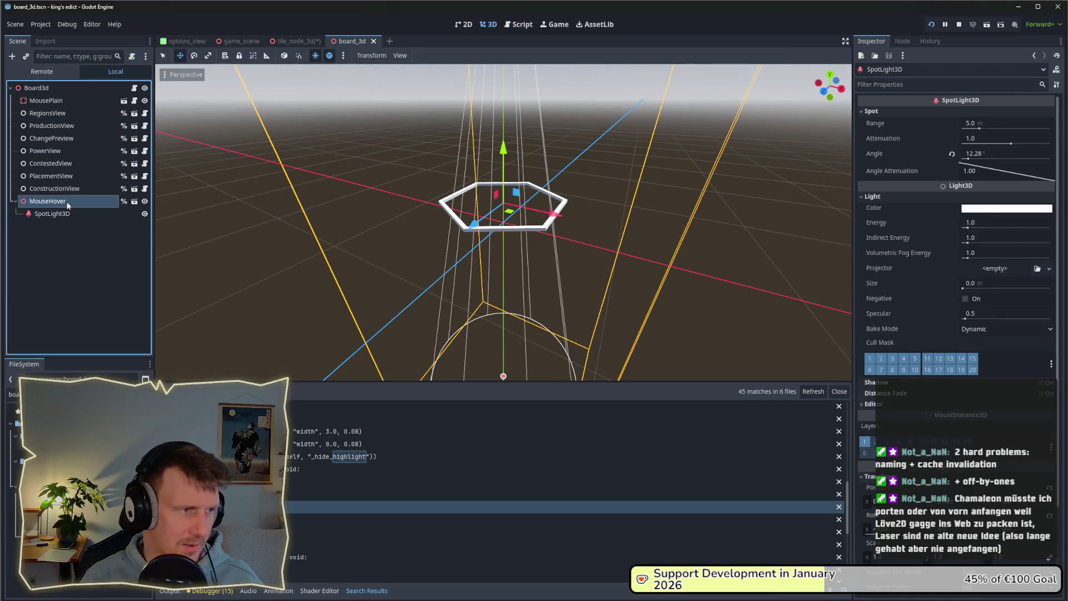
click(134, 201)
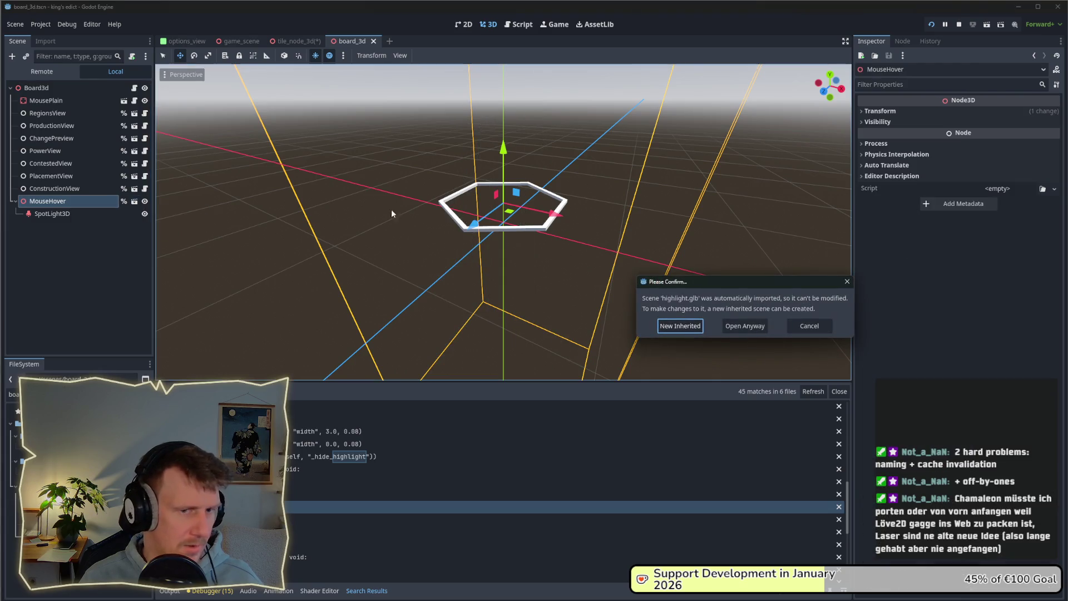
click(847, 284)
Rename the old MouseHover node to MouseHover2
click(72, 204)
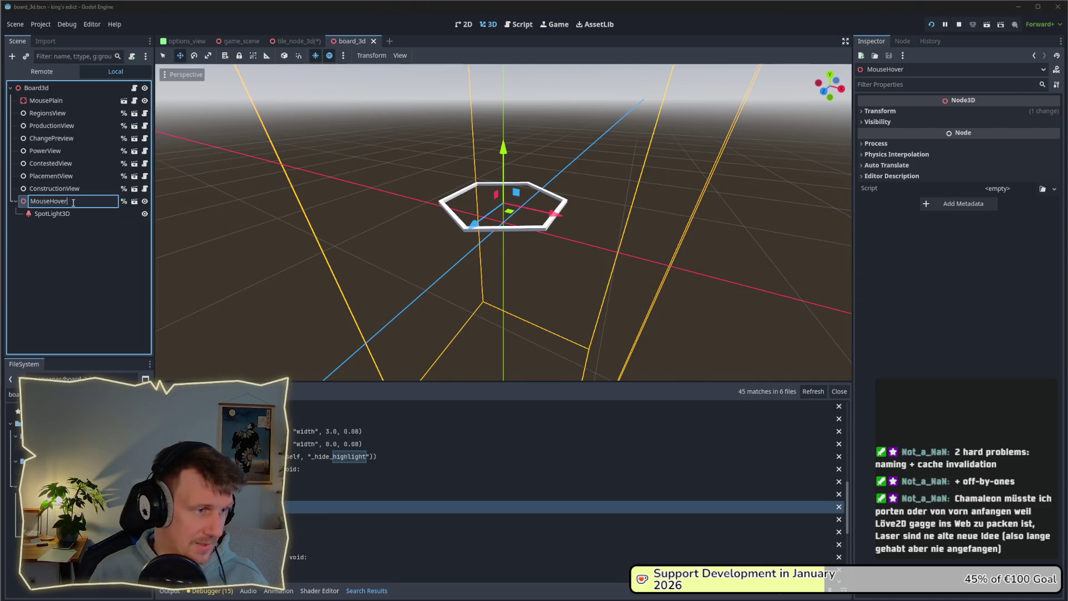
text(2)
key(Return)
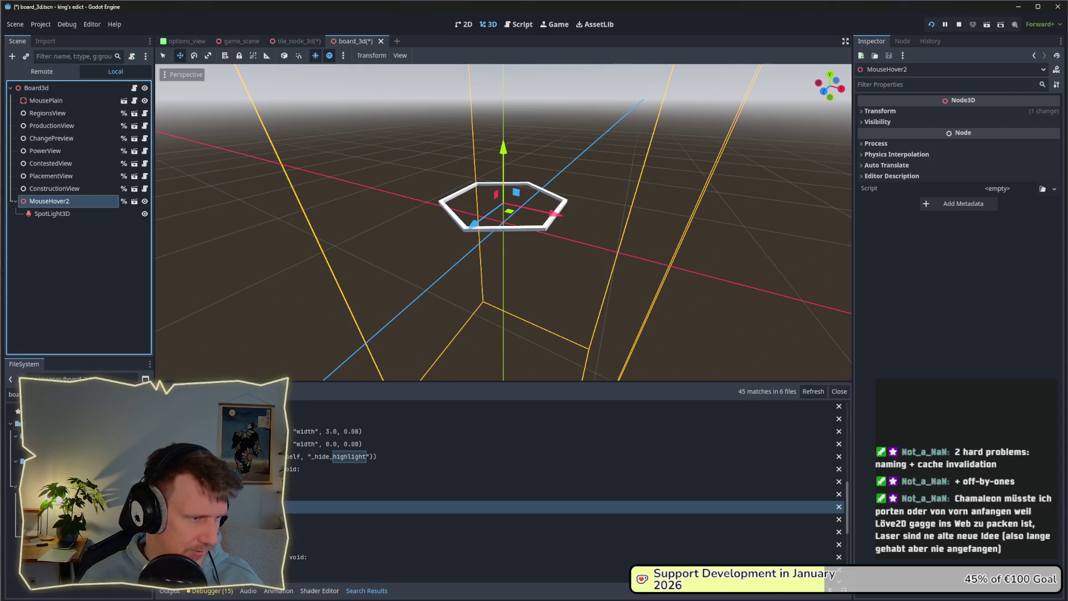
Filter the FileSystem for 'highlight' and drag the highlight_2 model into the Scene tree
double_click(3, 395)
text(highlight)
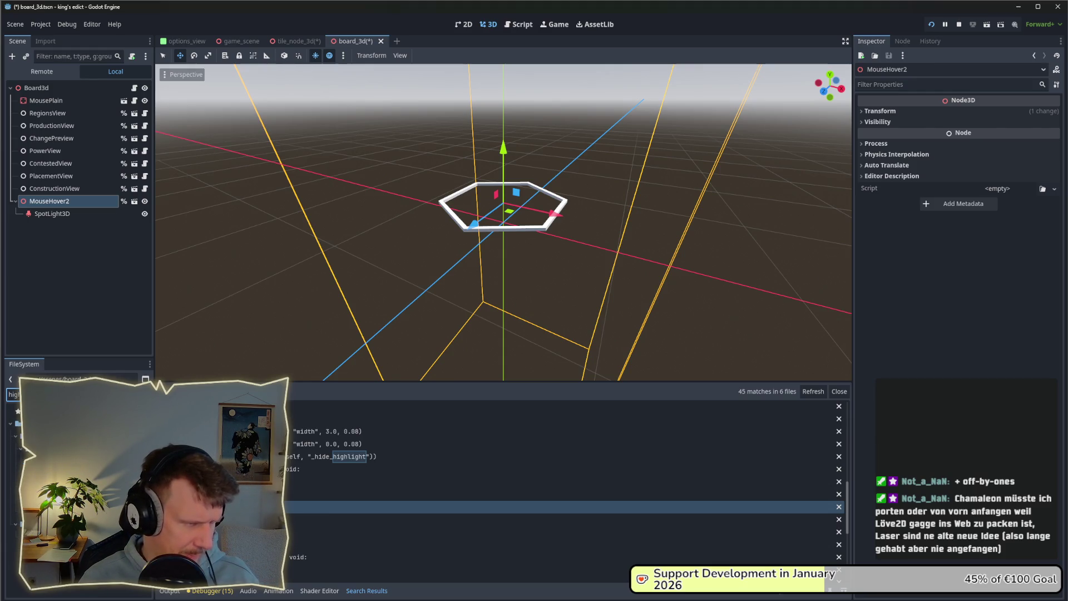
drag(30, 435, 45, 198)
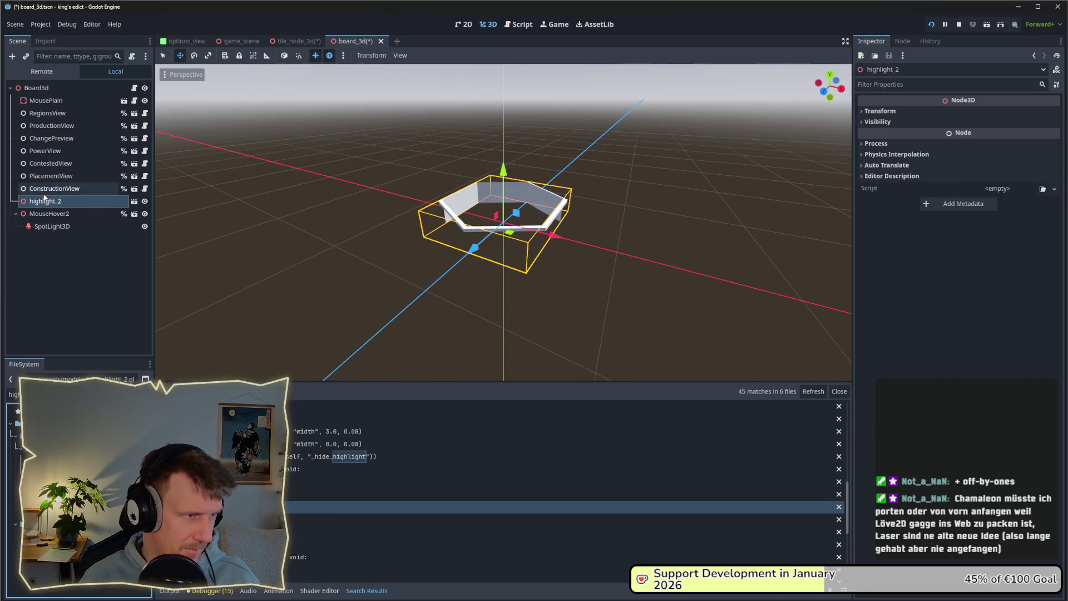
Rename highlight_2 to MouseHover and move SpotLight3D beneath it
right_click(66, 205)
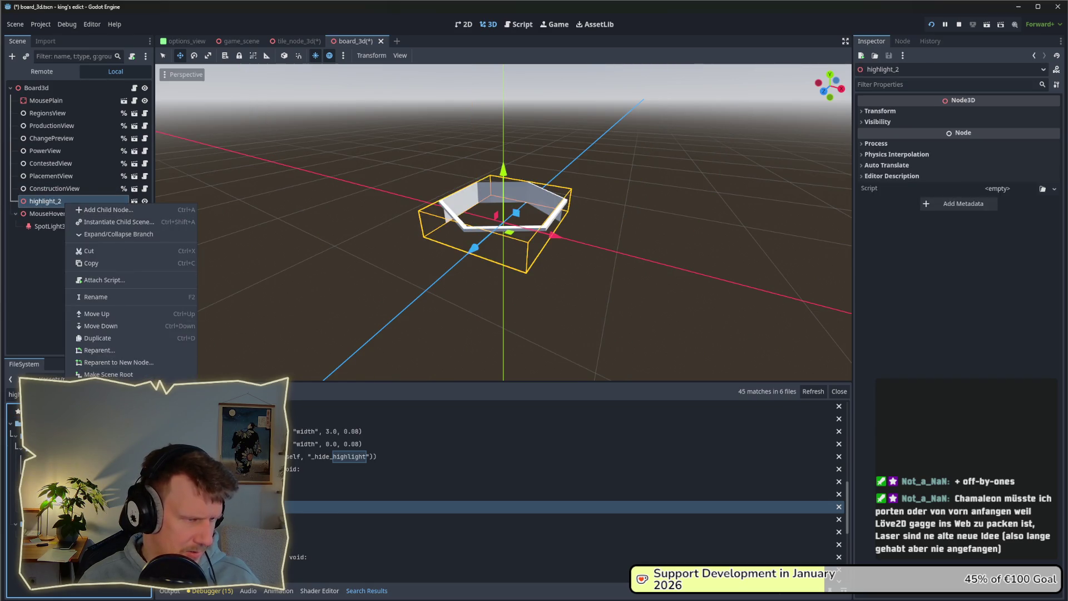
key(Escape)
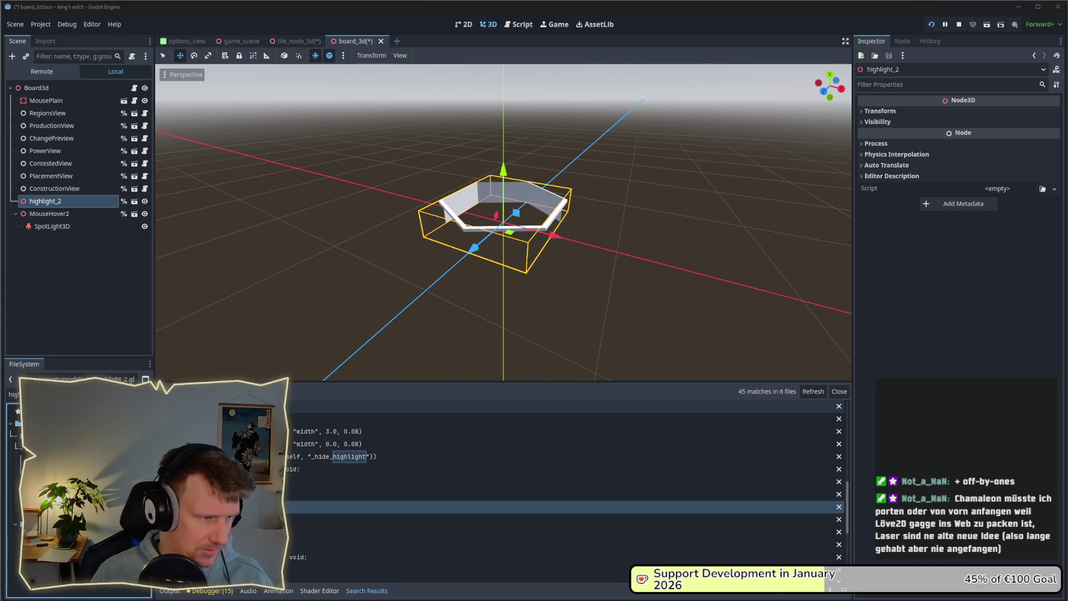
double_click(65, 201)
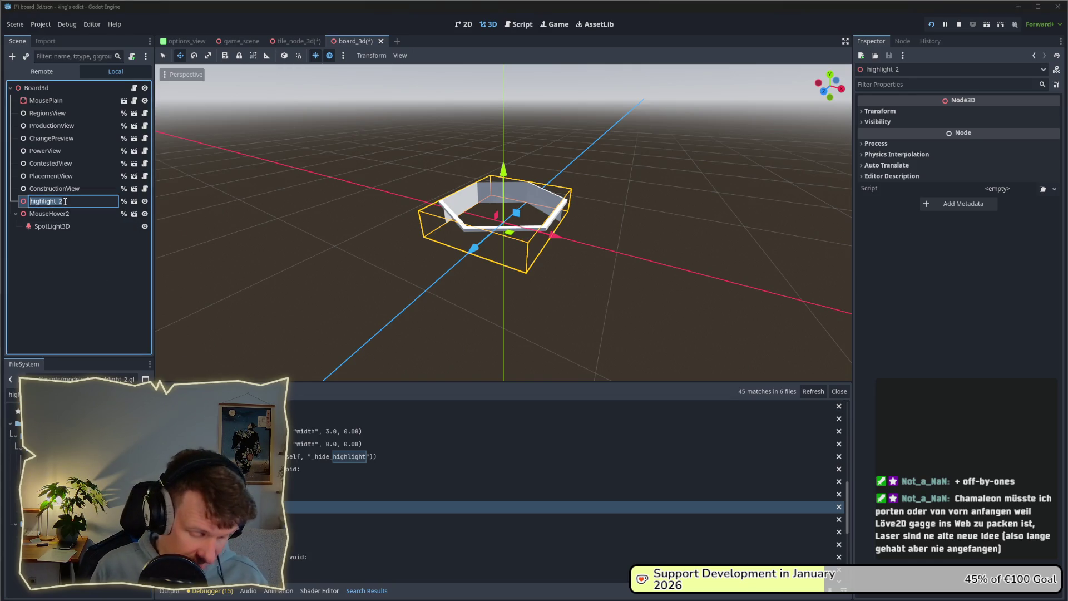
text(MouseHover)
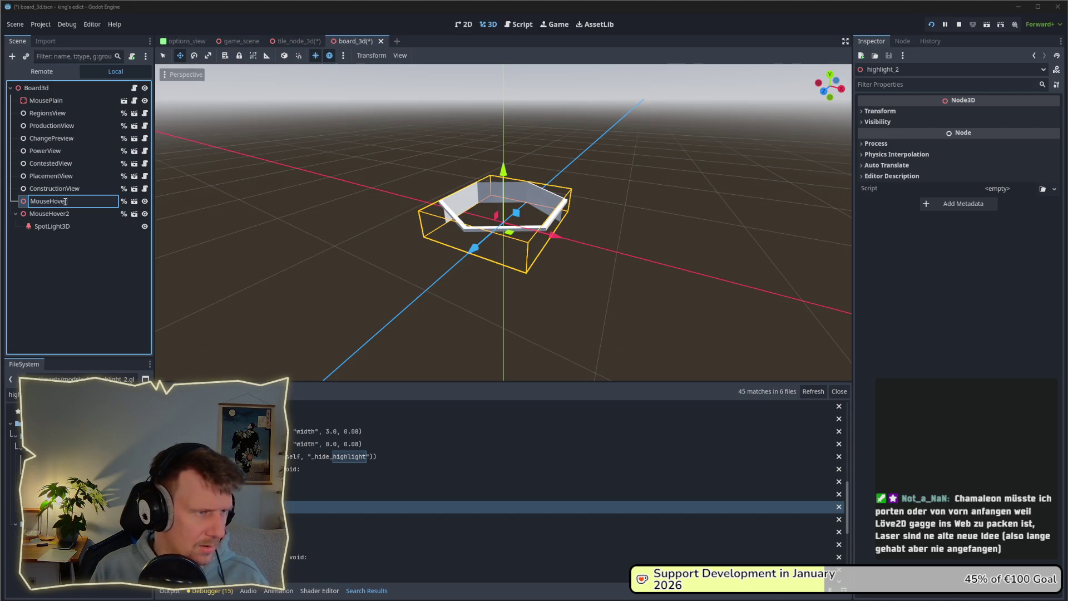
key(Return)
drag(52, 227, 60, 207)
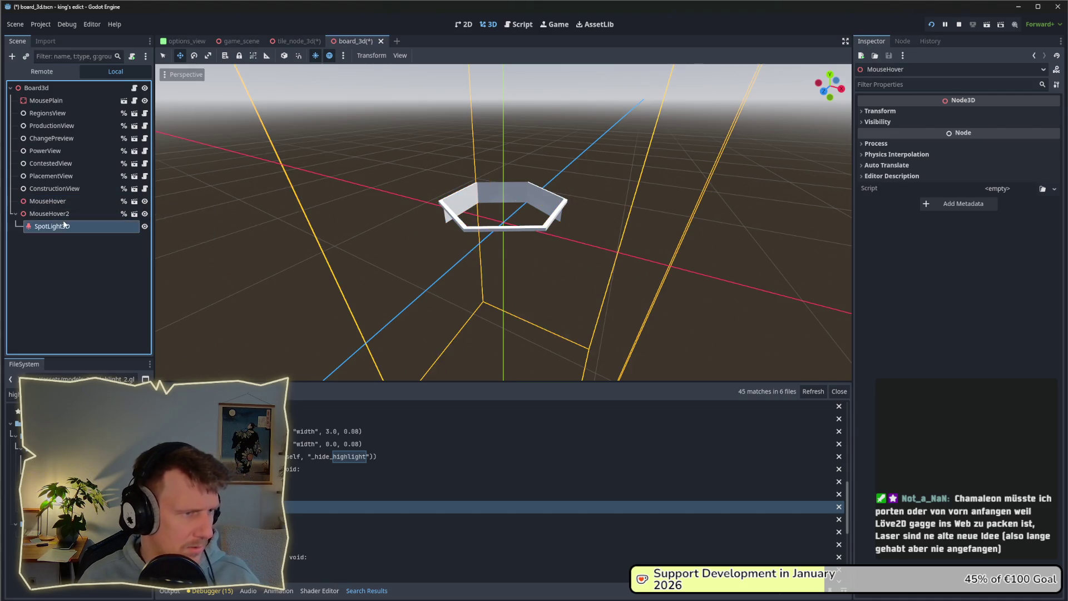
Save board_3d, stop the running game and relaunch it
key(ctrl+s)
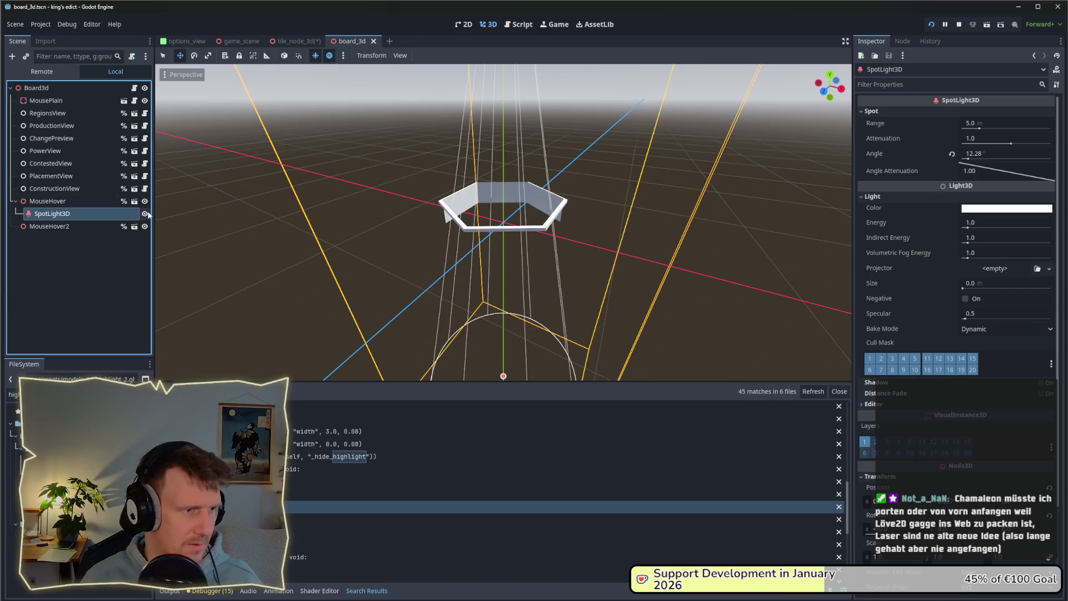
click(959, 24)
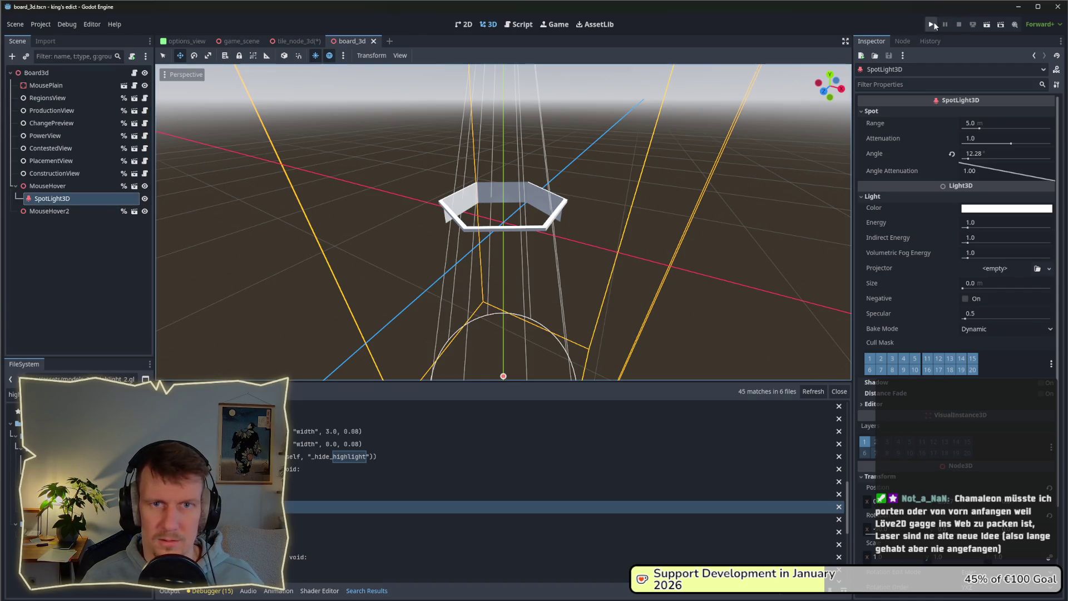
click(932, 23)
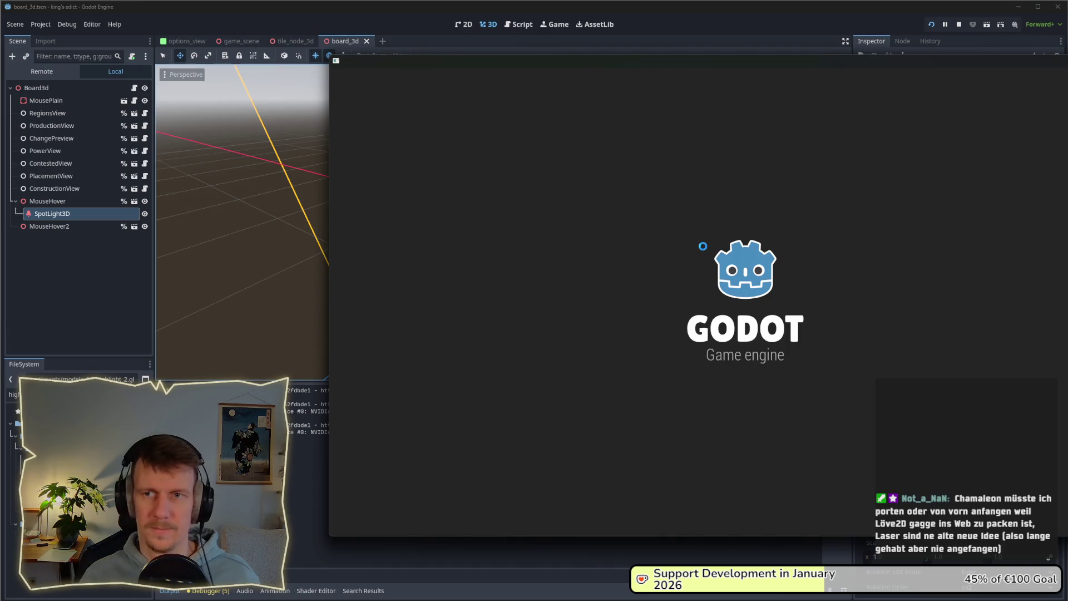
Create a multiplayer match on Small Islands 2.map, hover tiles to test, then return to the editor
click(790, 209)
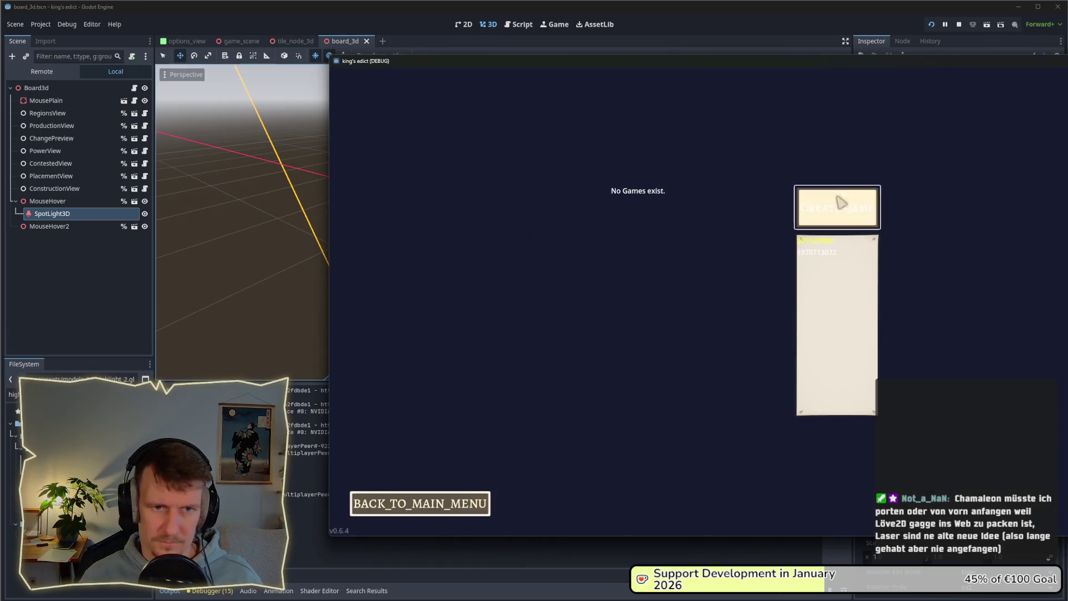
click(840, 202)
click(850, 232)
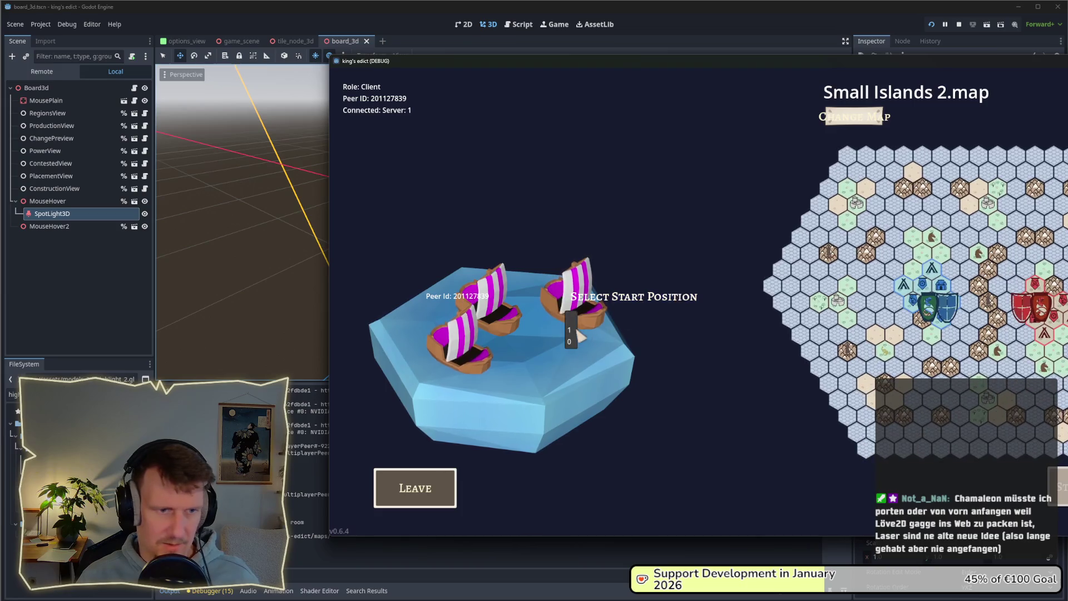
click(577, 330)
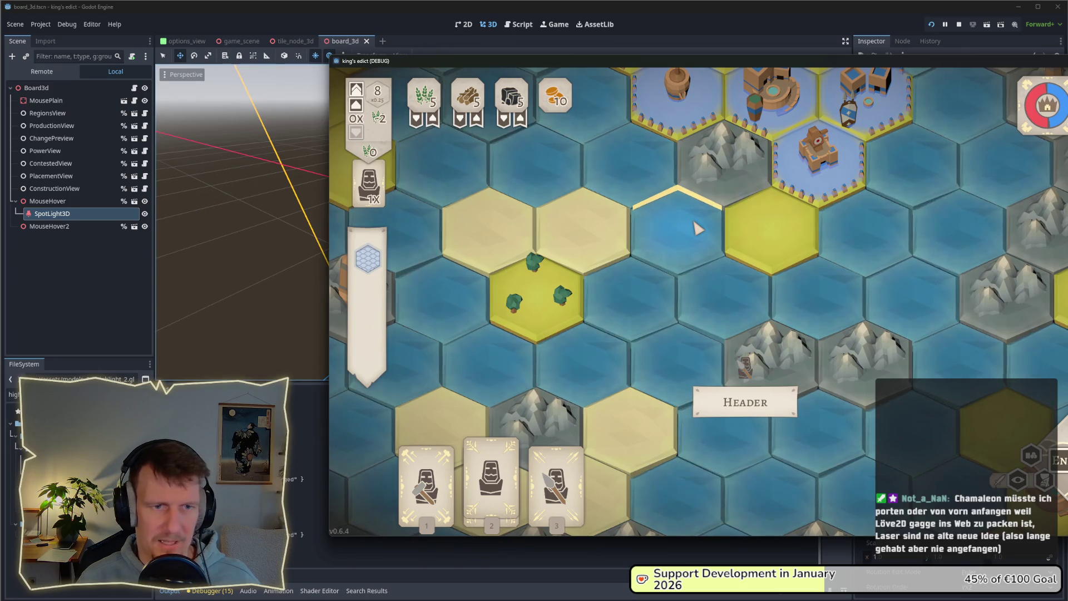
click(85, 285)
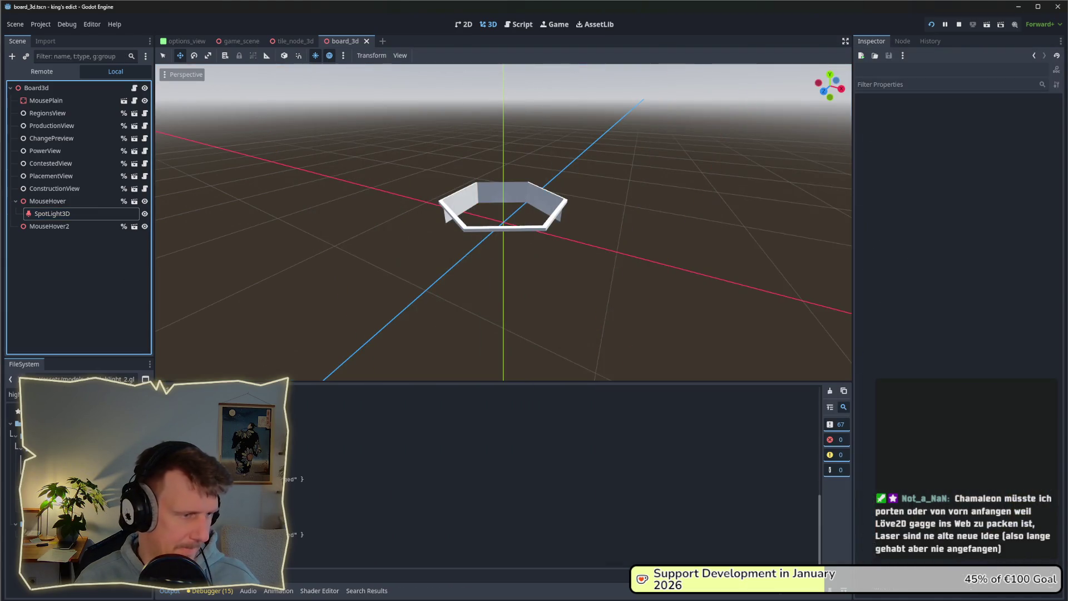
Compare the new MouseHover's transform against the old MouseHover2's position values
click(72, 462)
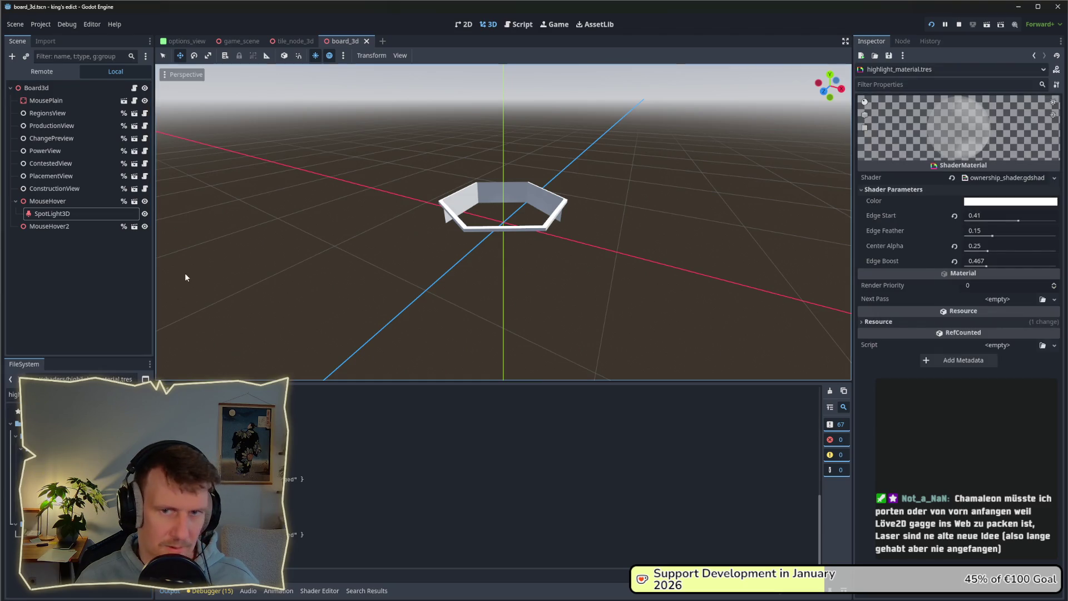
click(62, 203)
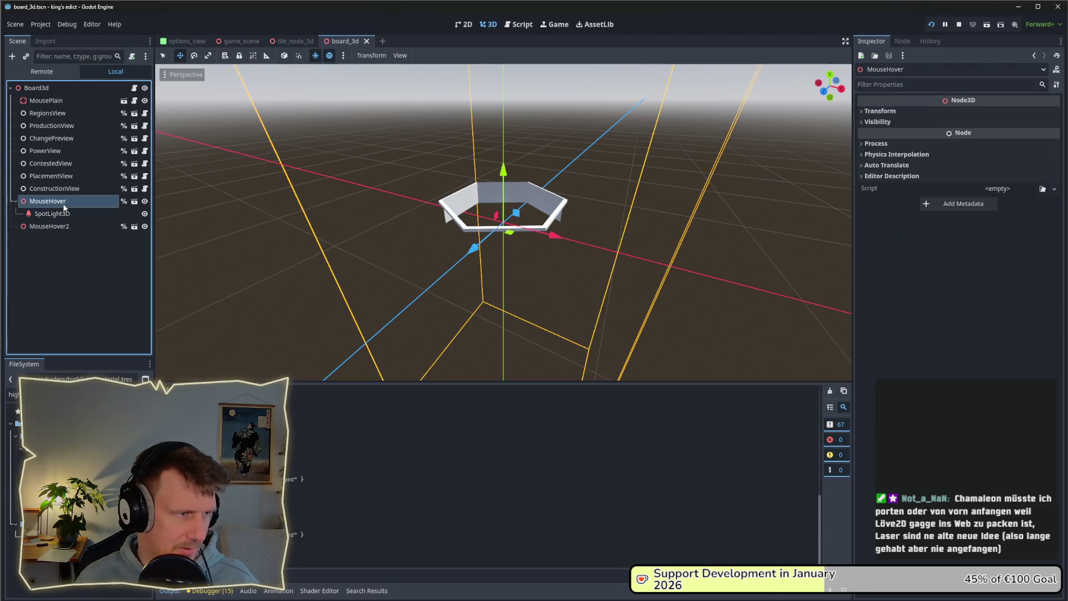
mouse_move(423, 258)
mouse_down()
mouse_move(635, 253)
mouse_move(556, 236)
mouse_up()
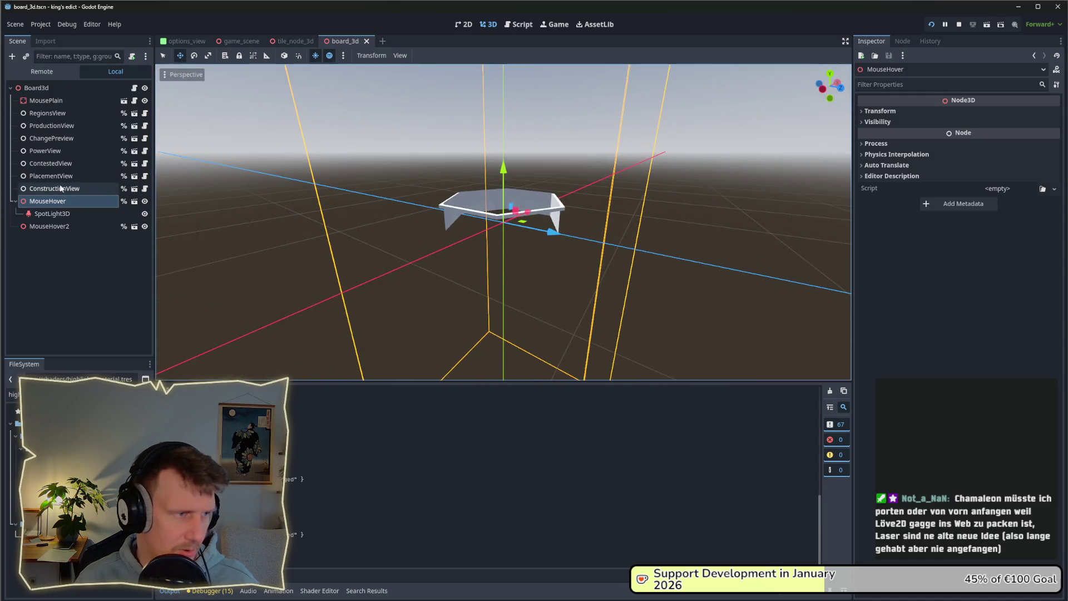
click(49, 215)
click(50, 227)
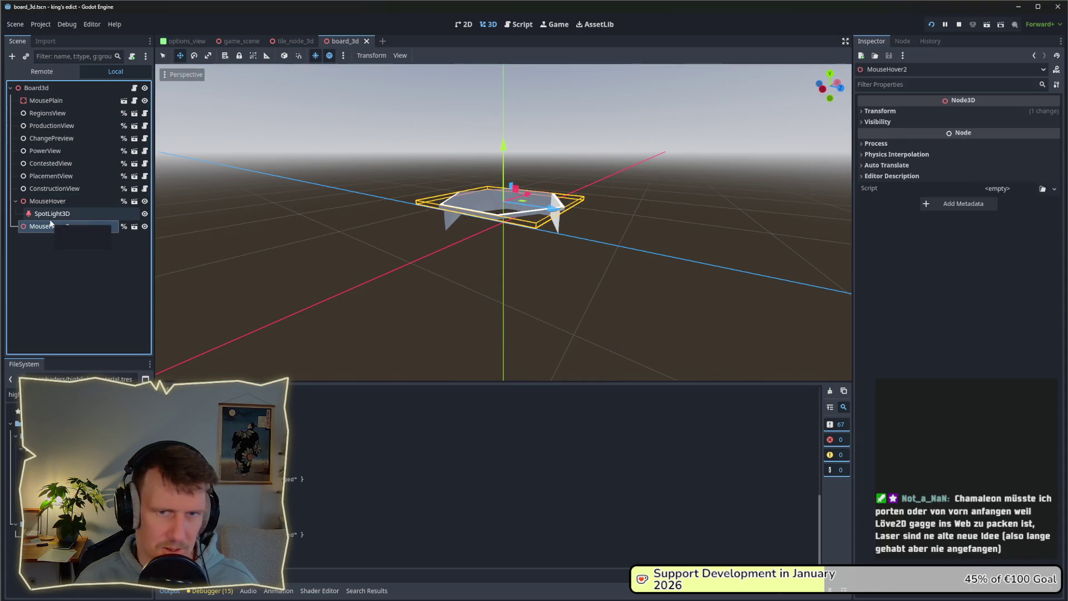
click(917, 111)
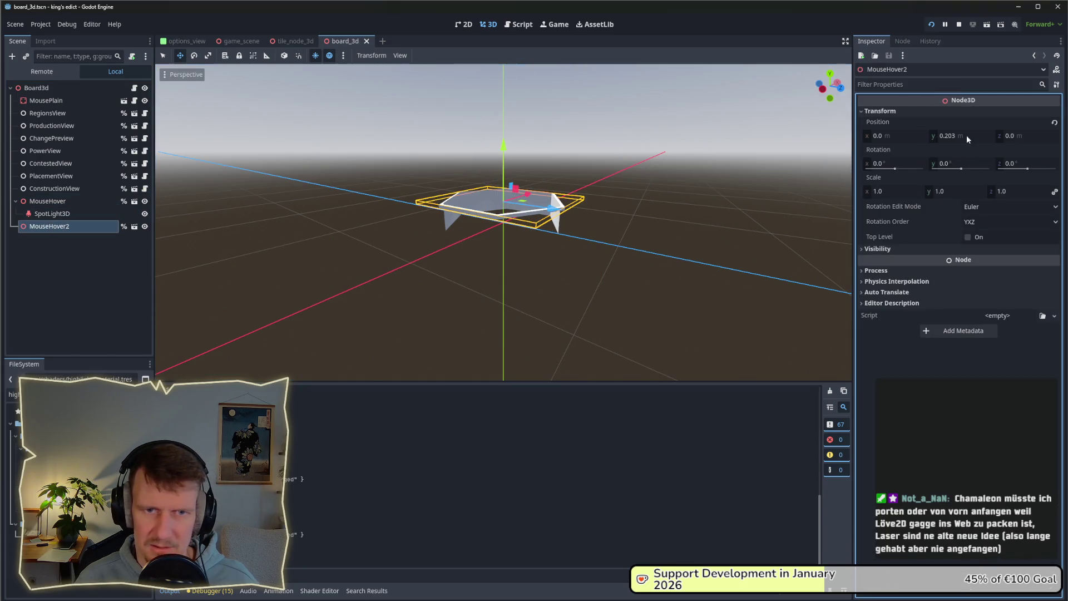
click(48, 201)
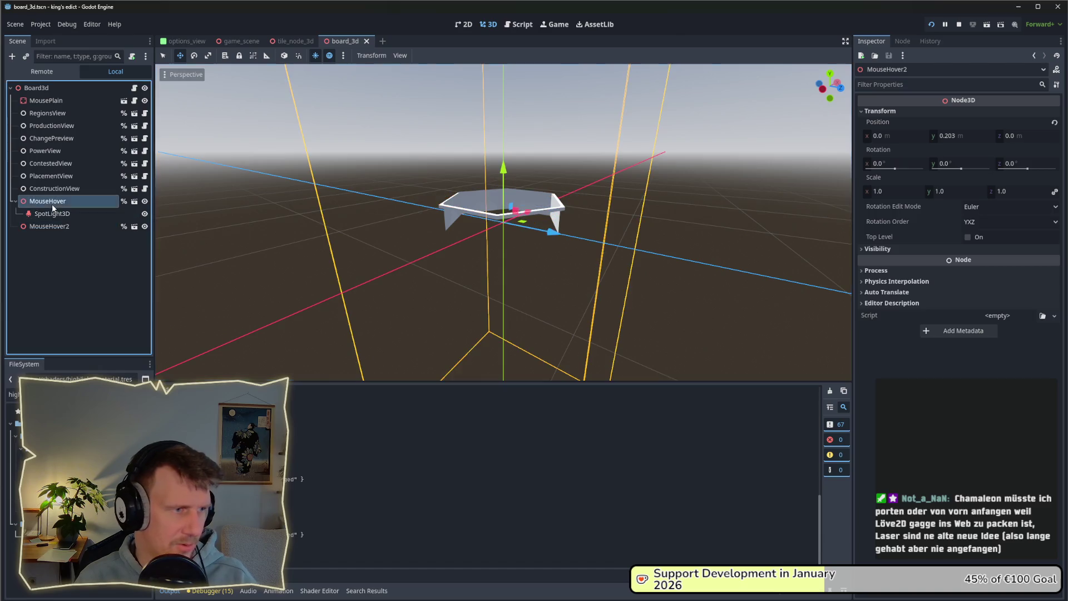
click(890, 112)
Set MouseHover's Position Y to 0.2 and check it from above
click(961, 135)
text(0.2)
key(Return)
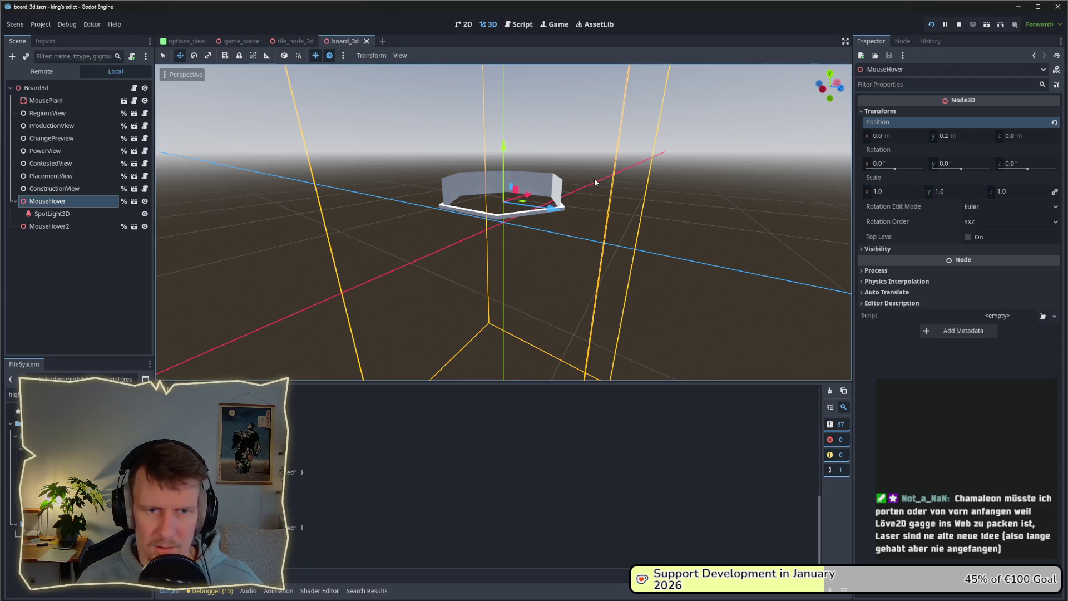
click(49, 202)
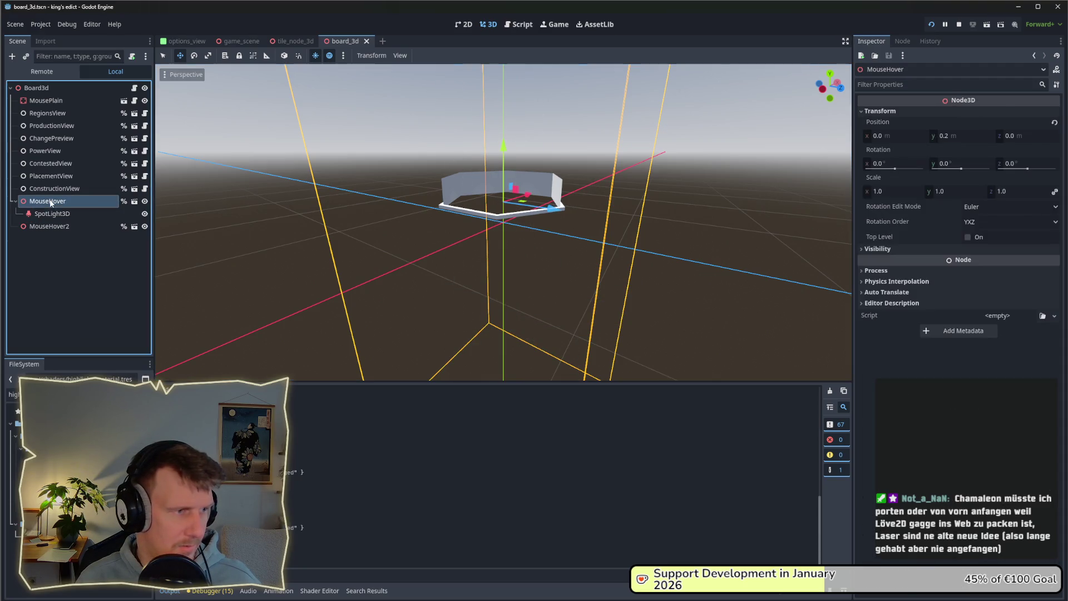
drag(484, 201, 496, 212)
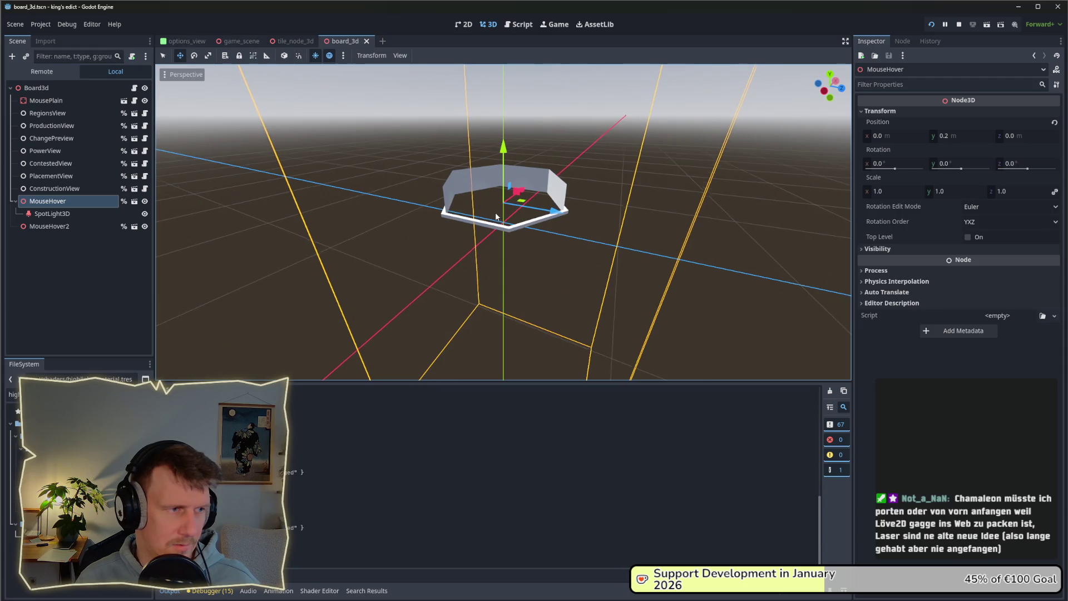
click(878, 249)
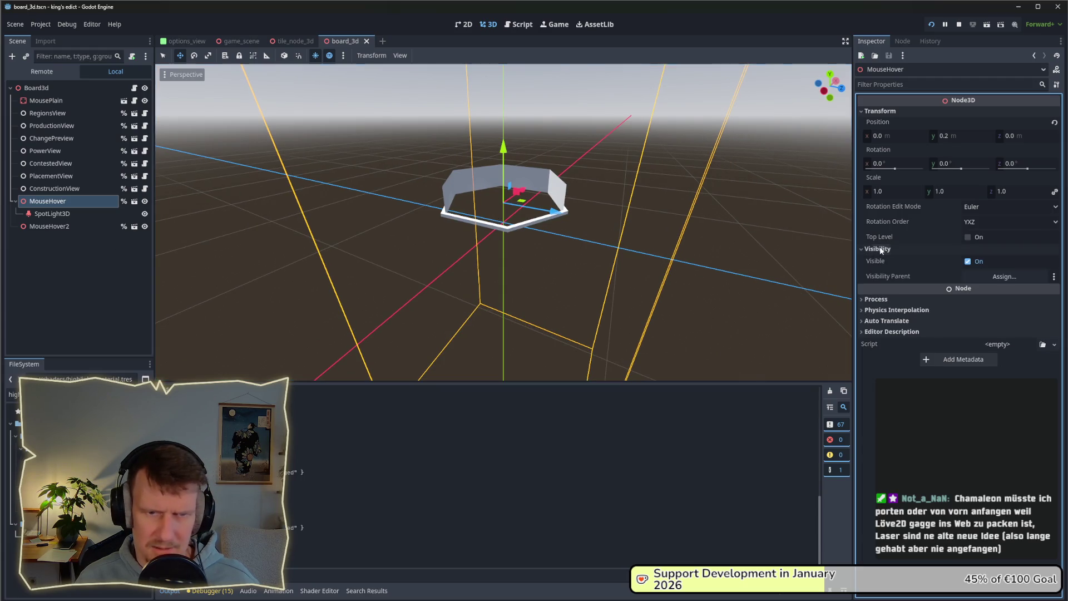
click(877, 299)
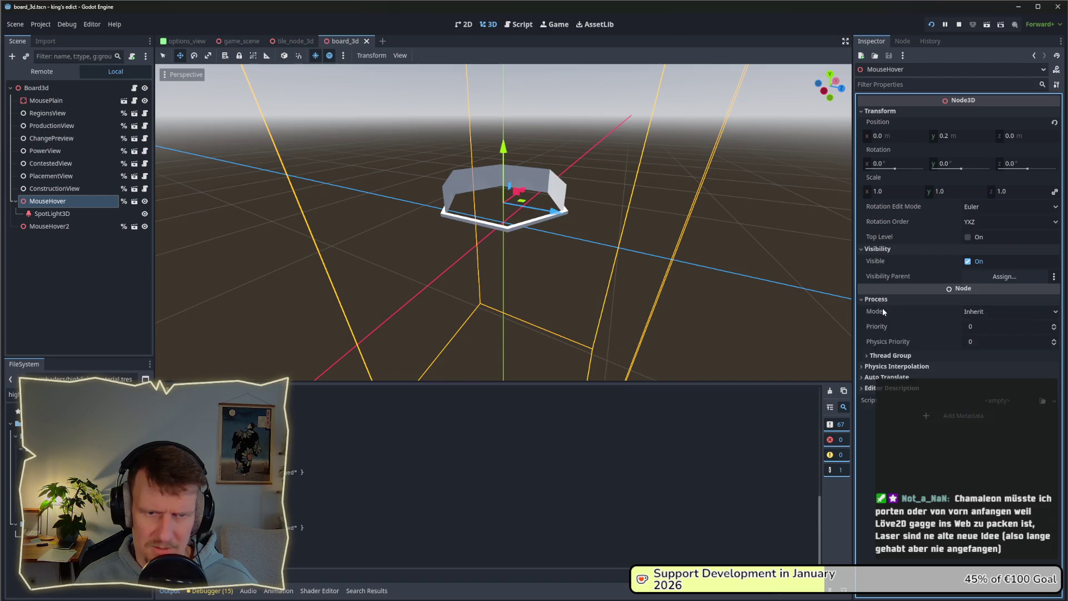
click(873, 296)
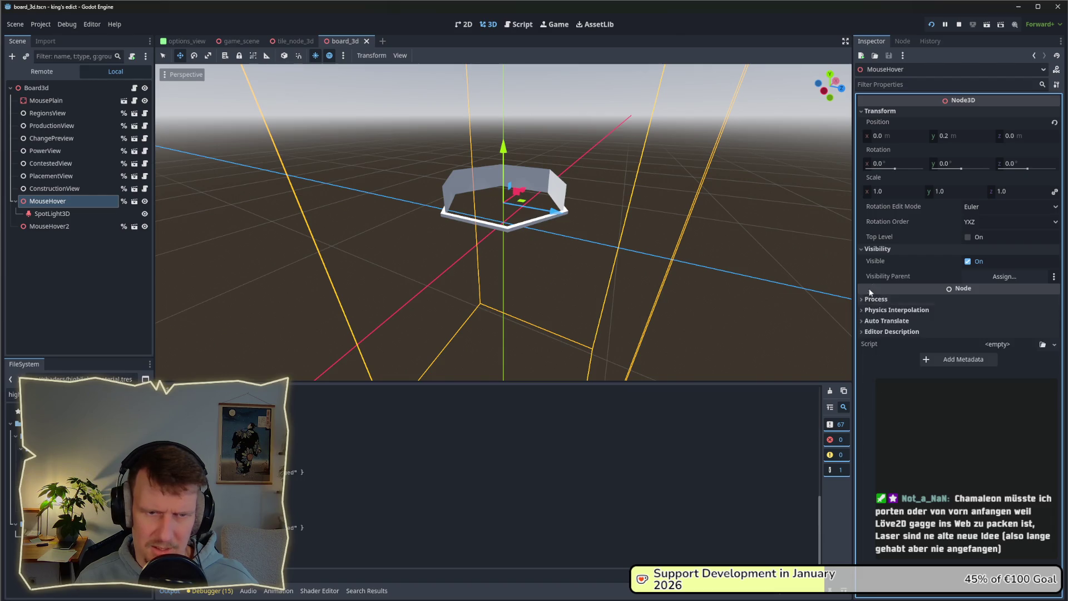
Open the board_3d.gd script attached to Board3d
click(35, 89)
click(39, 202)
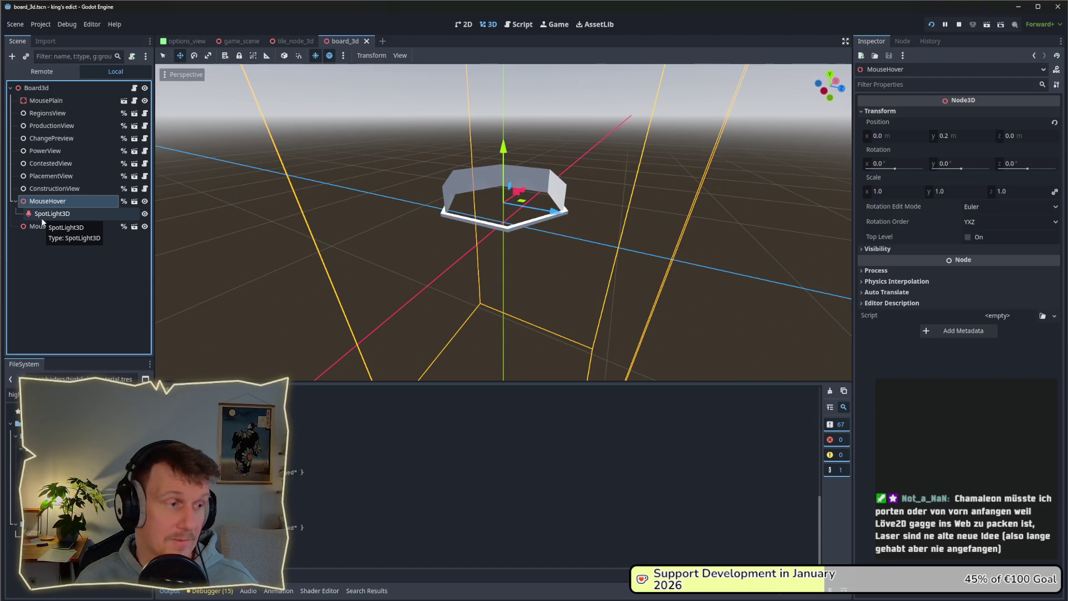
click(134, 88)
Select highligh_material in board_3d.gd's _ready, then show Board3d's Highligh Material slot
scroll(523, 271, down, 12)
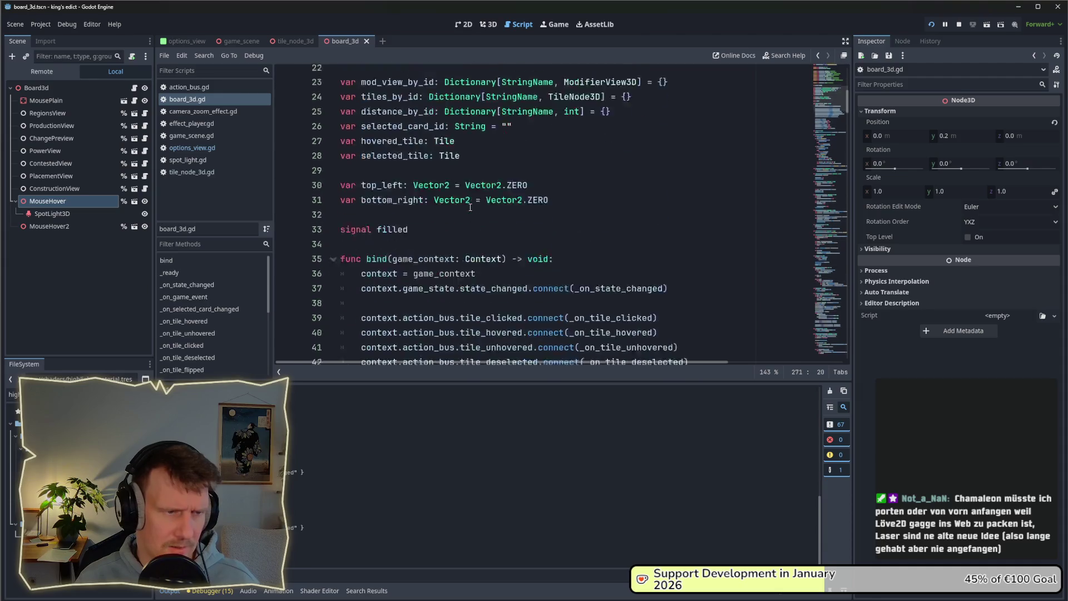
scroll(501, 249, down, 3)
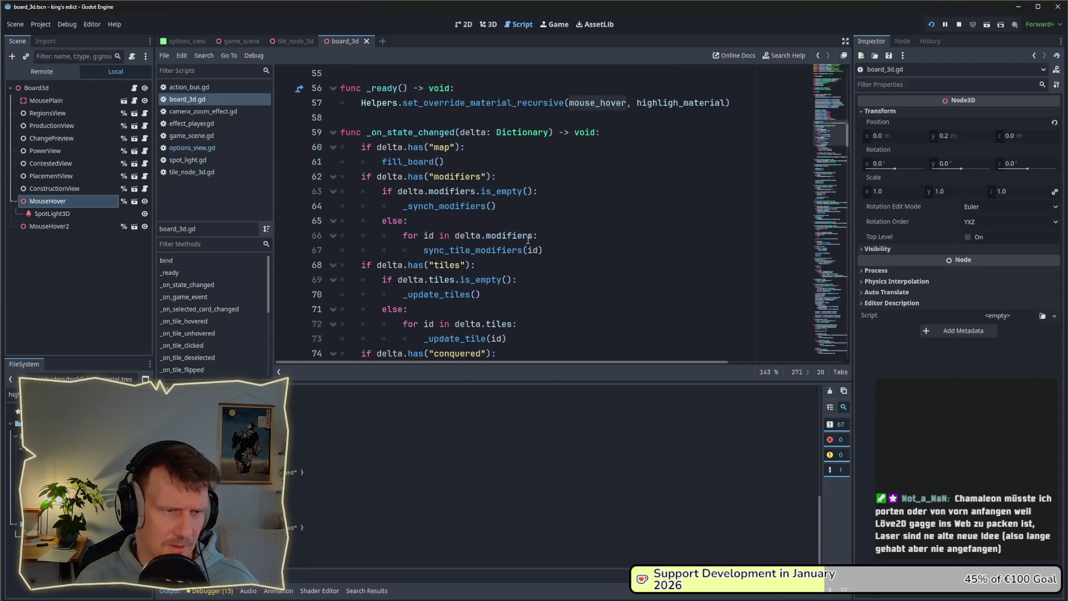
click(621, 202)
double_click(663, 104)
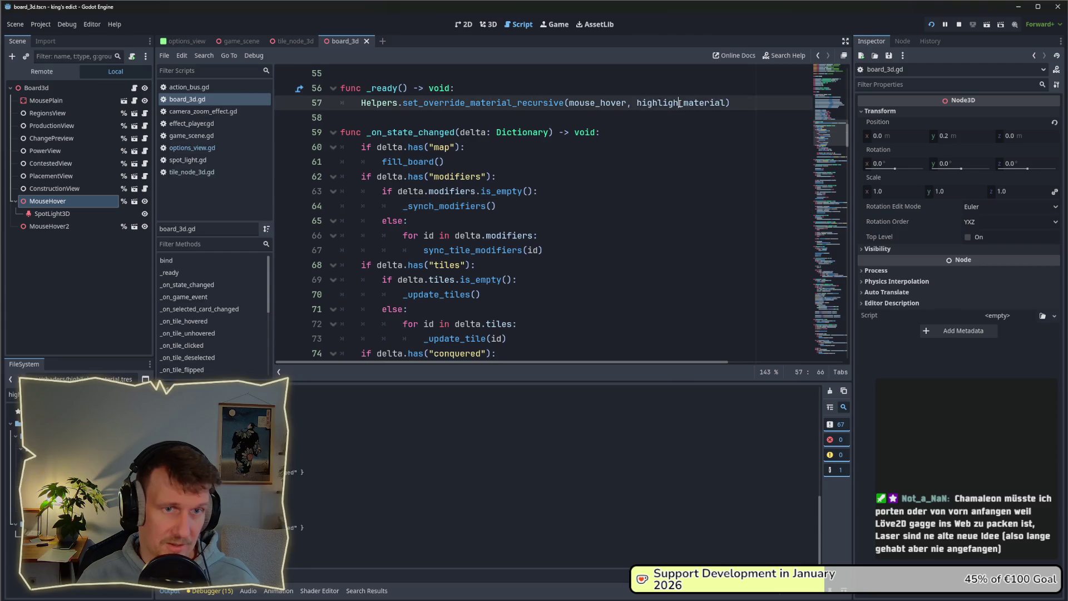
scroll(628, 159, up, 17)
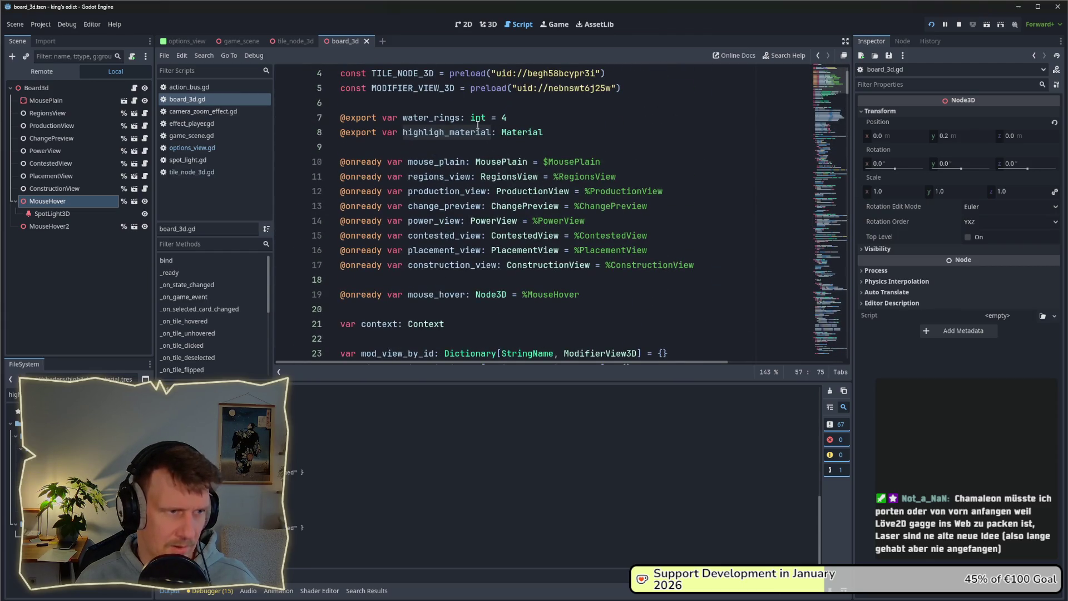
click(37, 88)
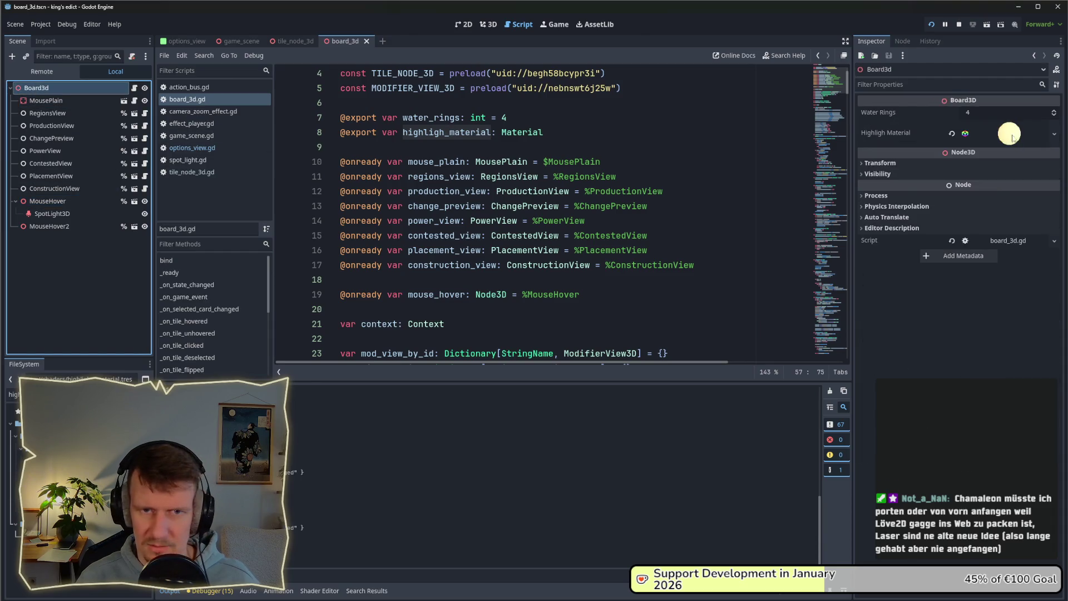
Set the highligh_material's Cull Mode to Disabled and save the scene
click(1013, 138)
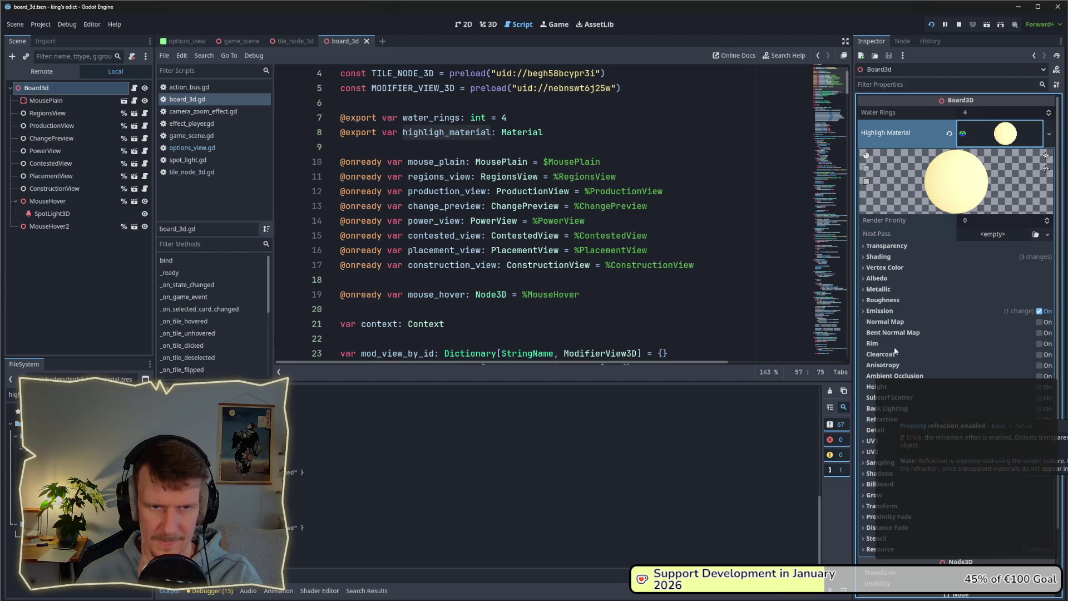
click(880, 257)
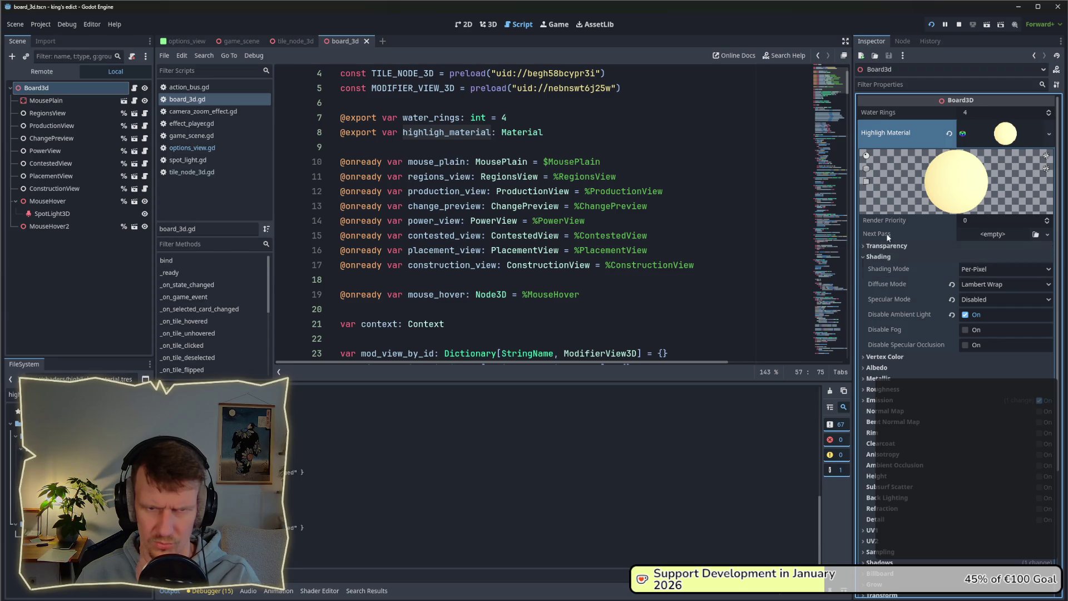
click(878, 246)
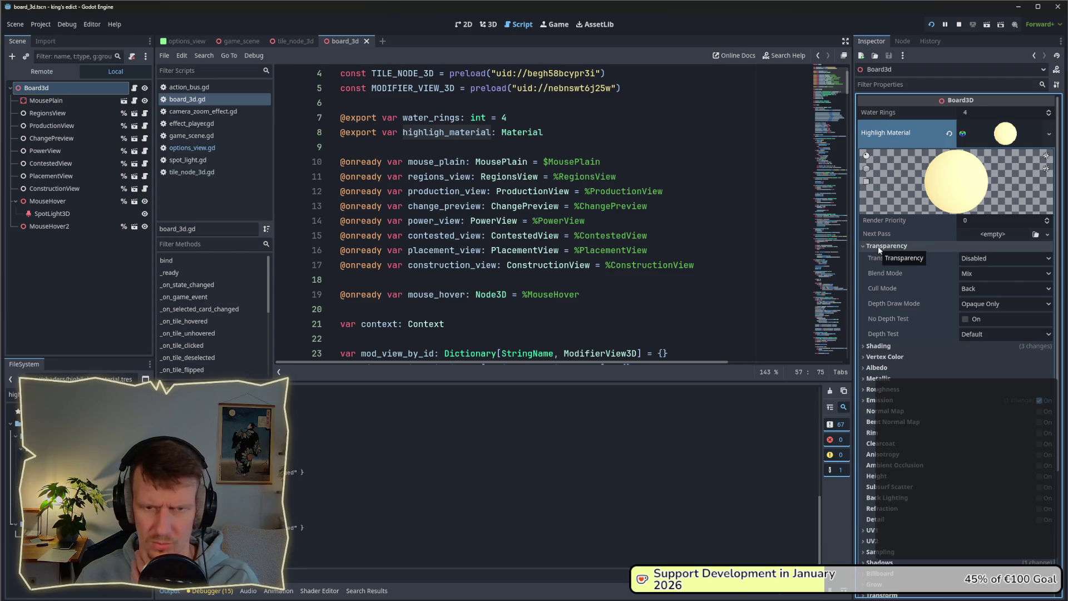
click(983, 288)
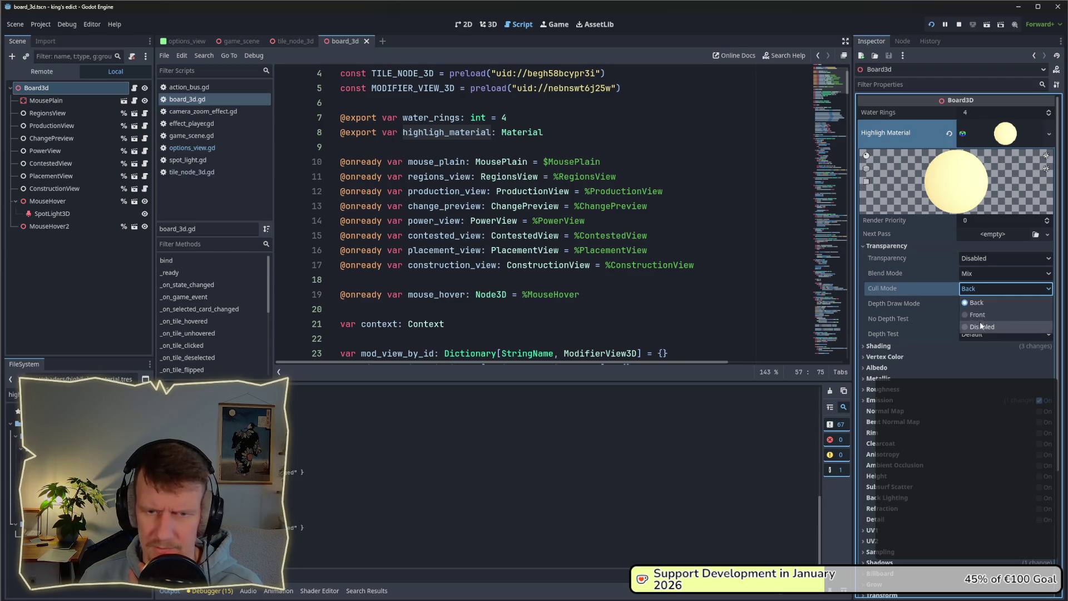
click(981, 327)
key(ctrl+s)
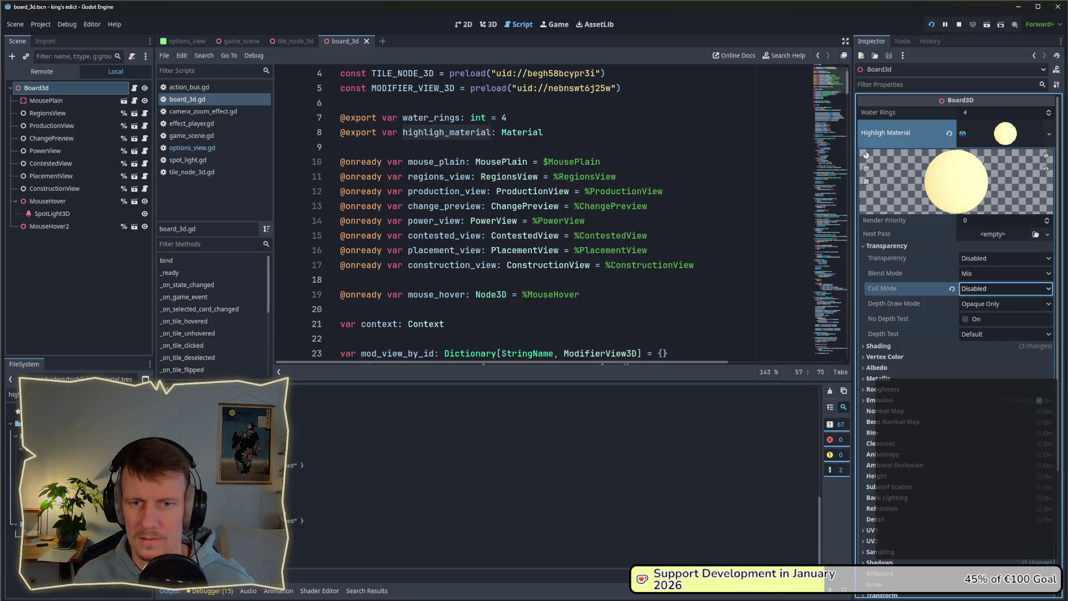
key(alt+Tab)
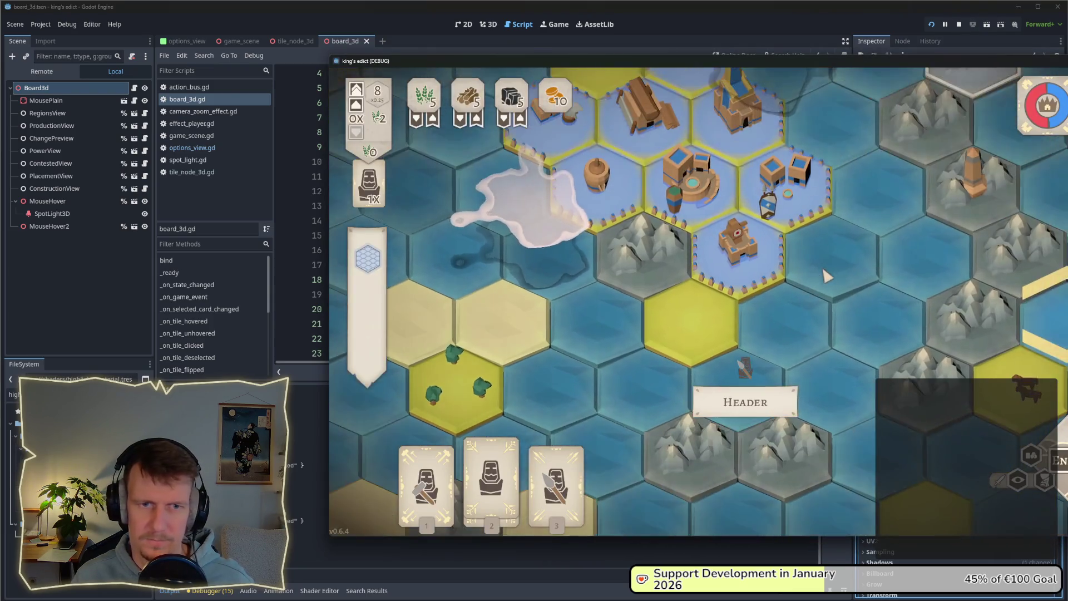
scroll(827, 276, down, 3)
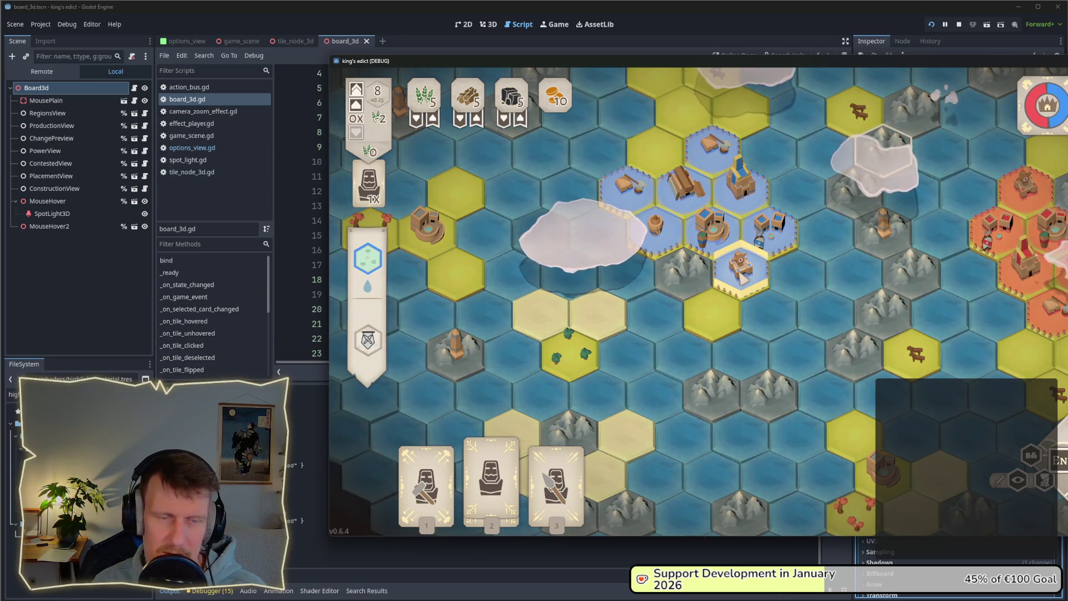
scroll(718, 277, up, 2)
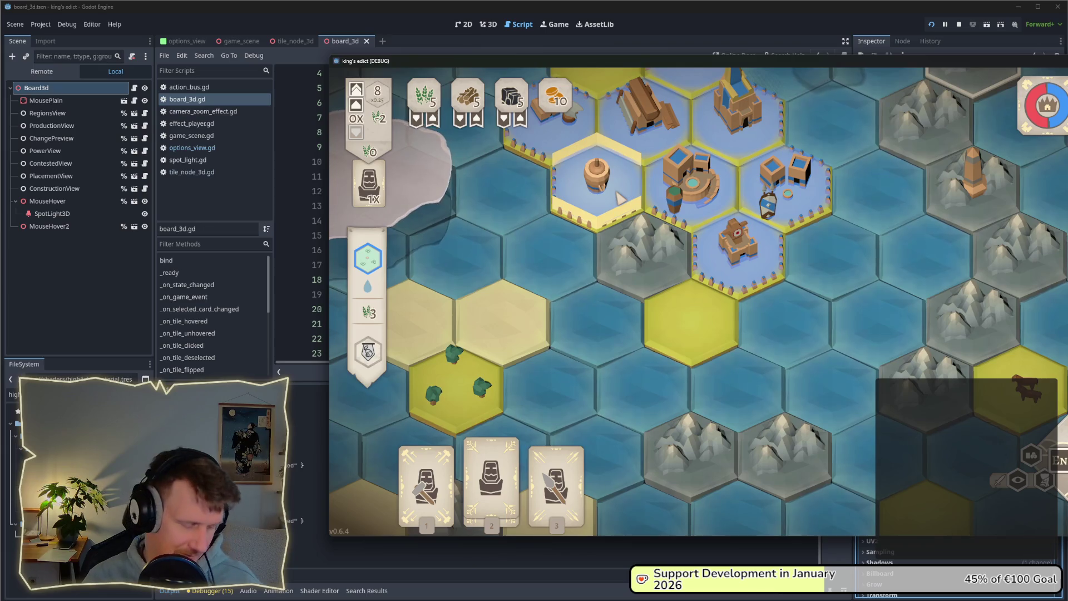
scroll(619, 198, up, 2)
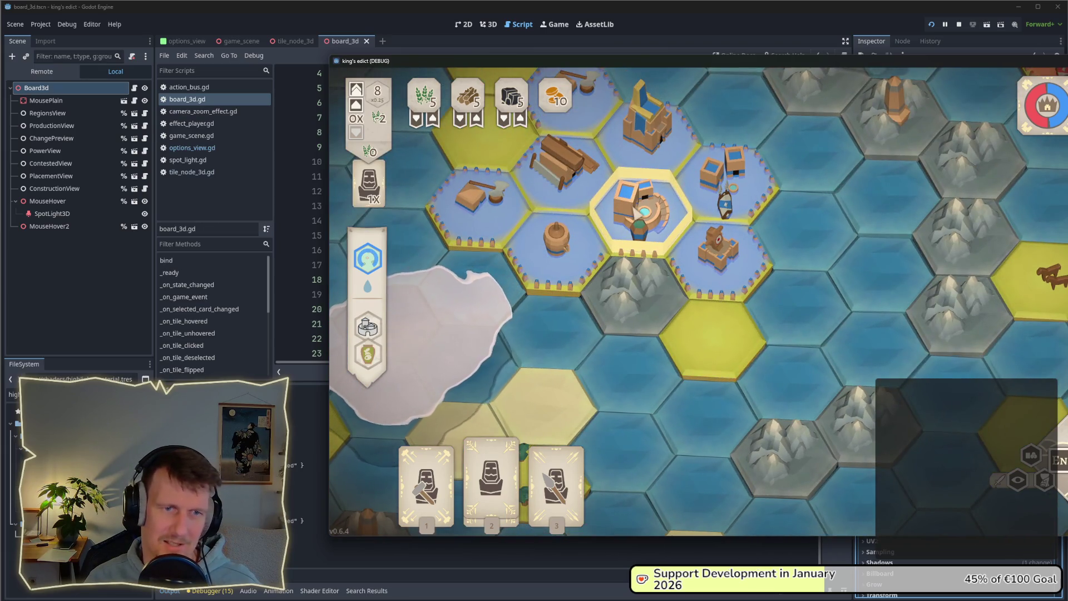
scroll(637, 212, down, 3)
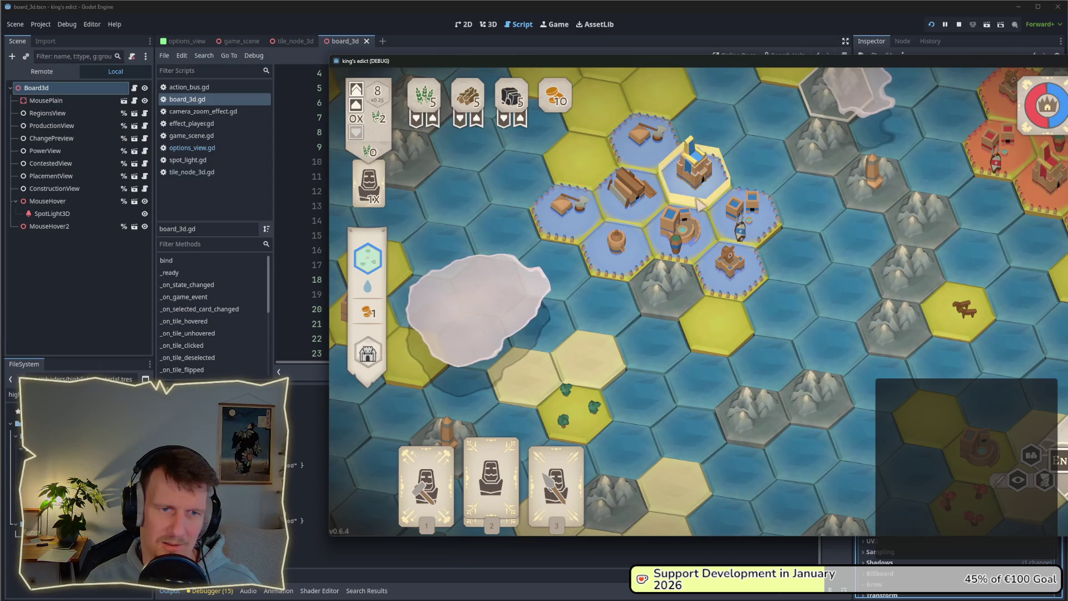
scroll(703, 207, down, 2)
scroll(762, 256, up, 2)
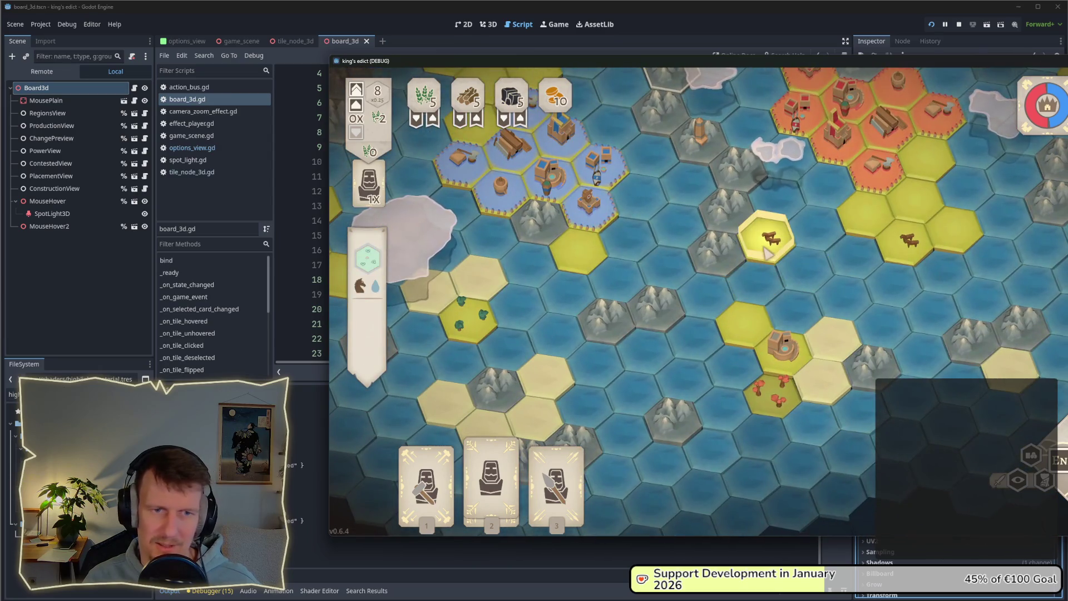
scroll(767, 254, up, 1)
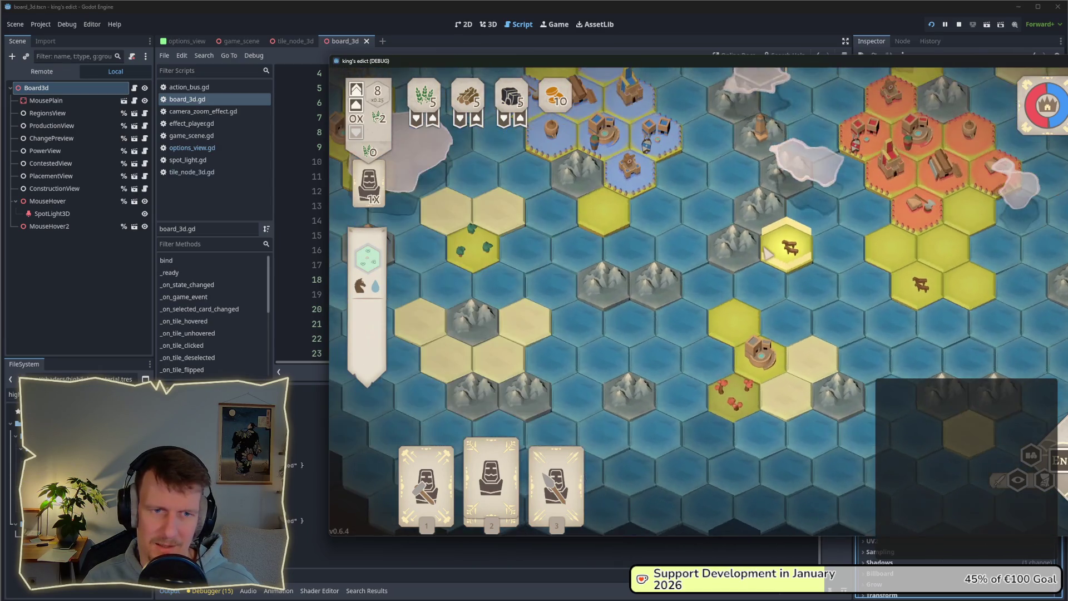
scroll(783, 261, down, 1)
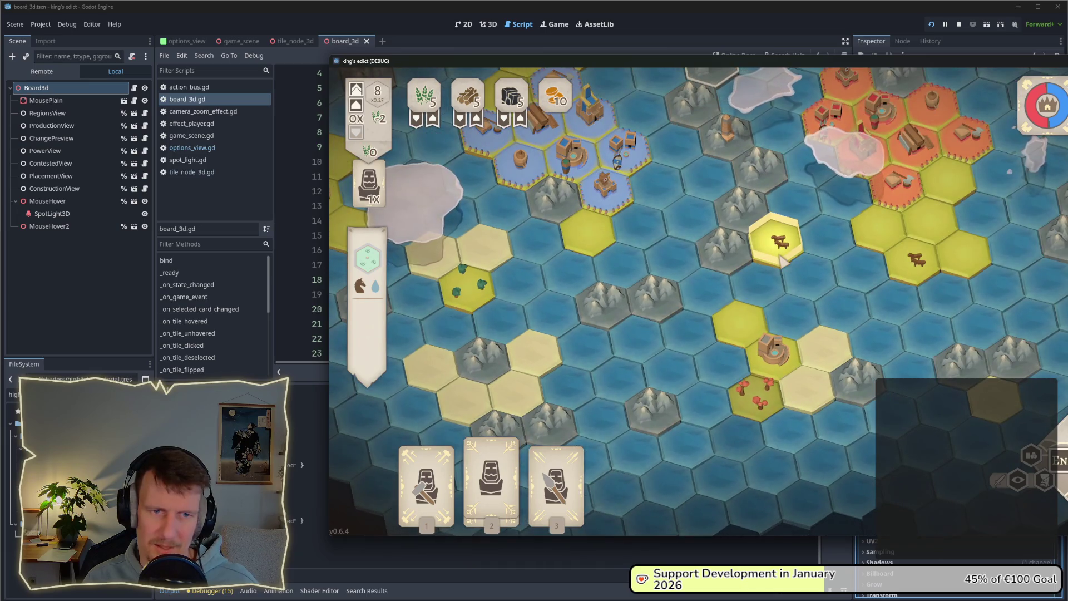
scroll(784, 259, down, 1)
scroll(783, 261, up, 2)
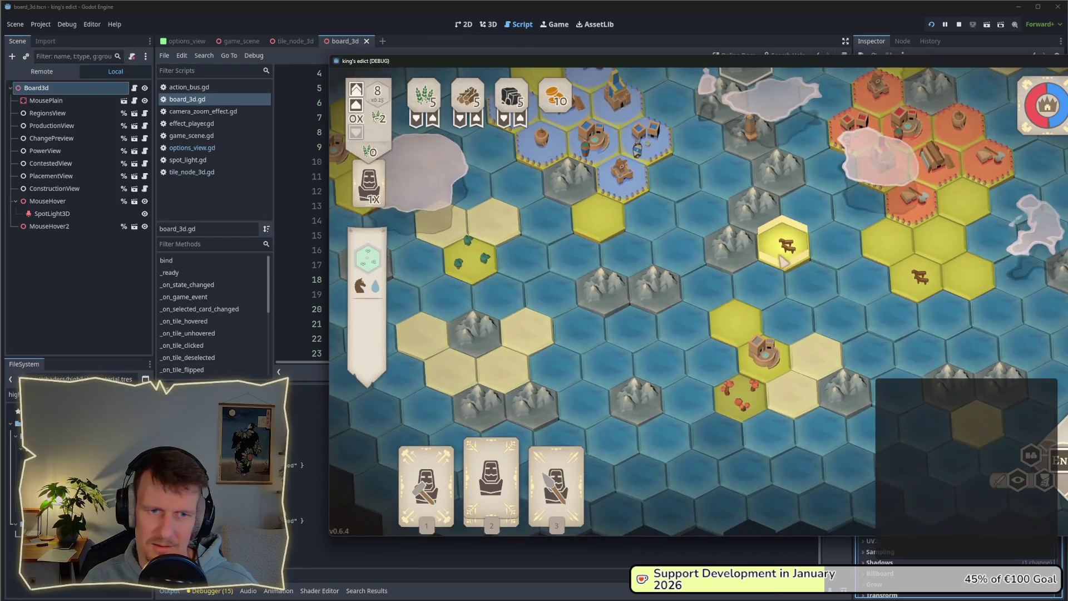
scroll(784, 261, up, 1)
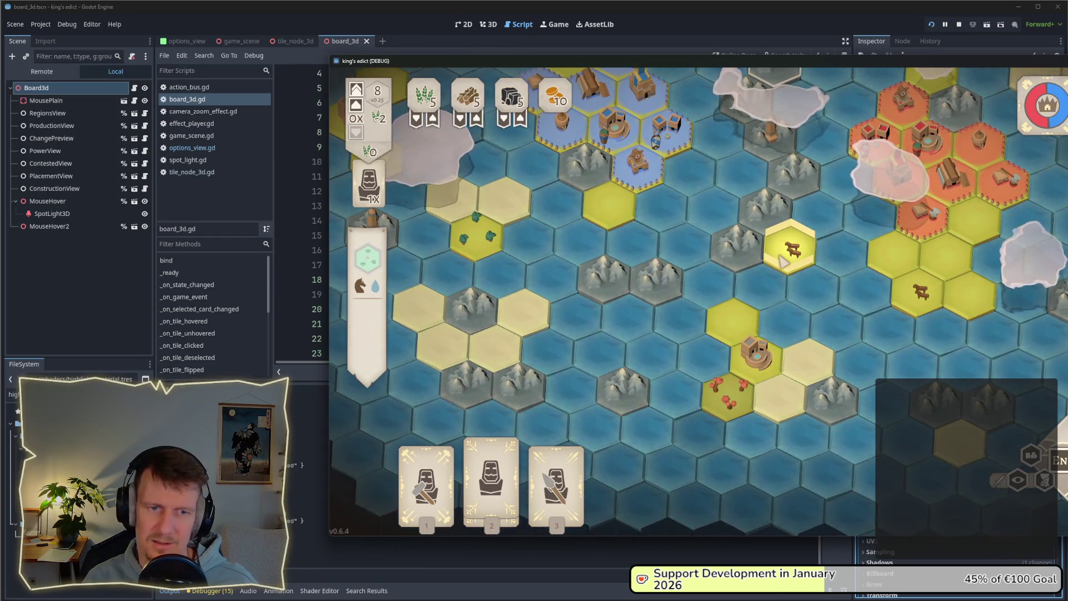
scroll(784, 261, down, 1)
scroll(789, 270, up, 1)
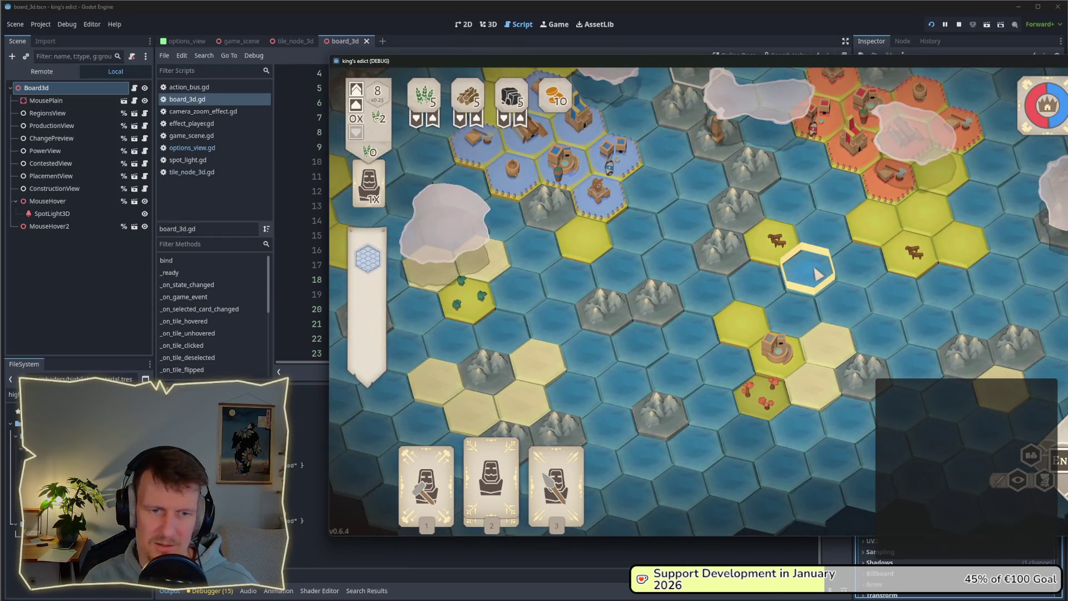
scroll(817, 274, down, 2)
scroll(781, 286, up, 1)
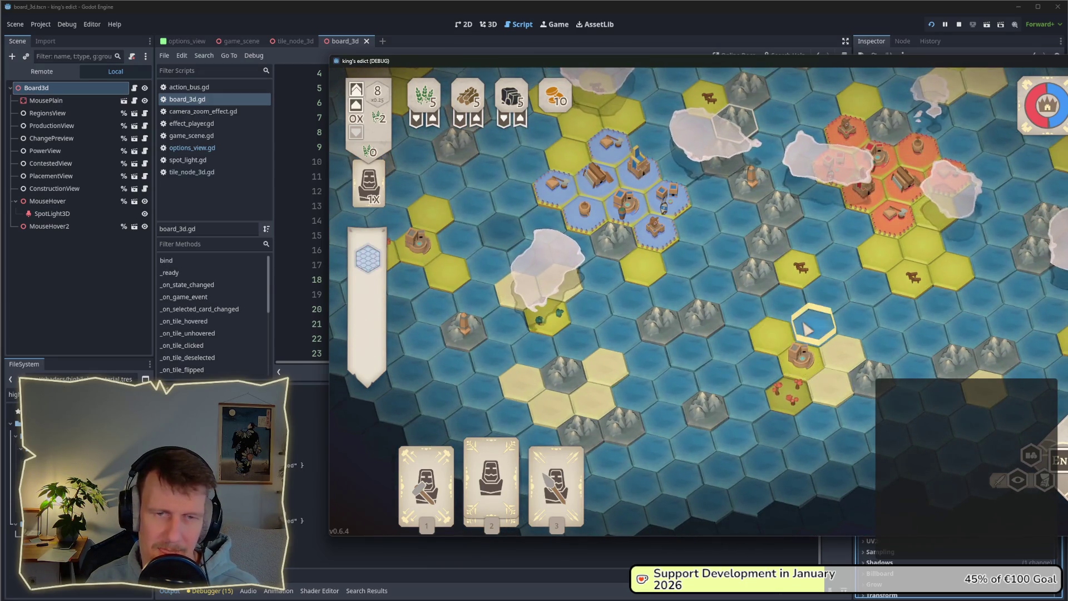
scroll(819, 303, up, 1)
scroll(819, 304, up, 1)
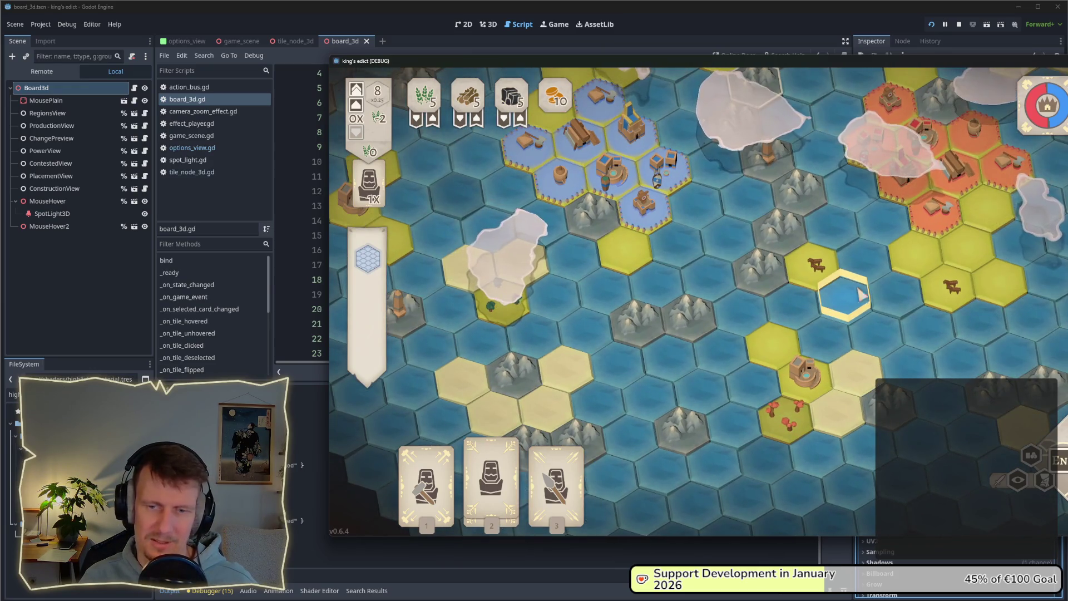
drag(911, 65, 757, 69)
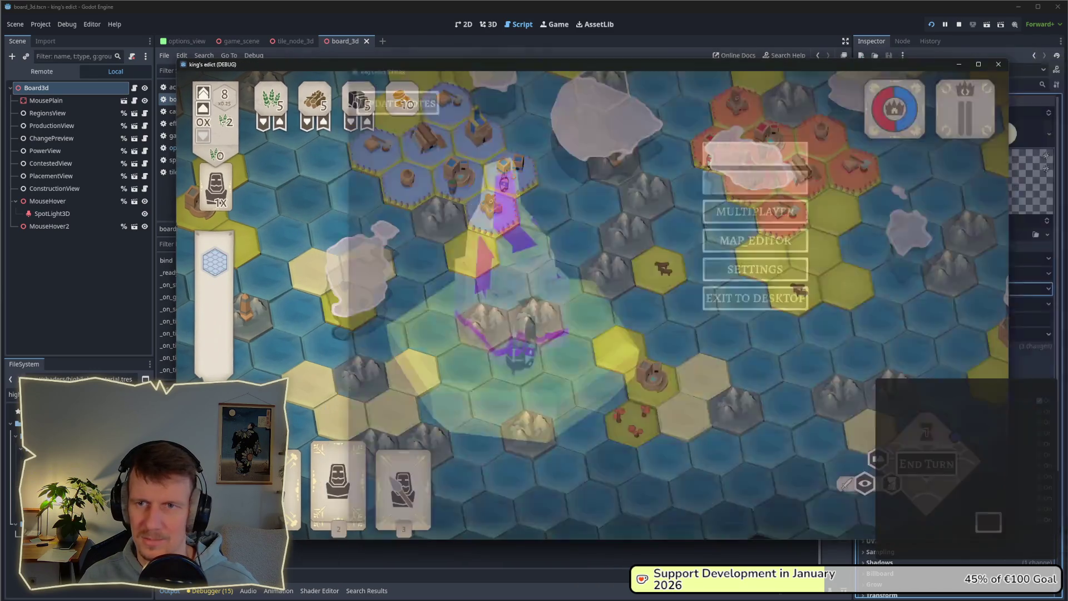
Zoom and pan the running game to inspect the hex outline on the blue village tile
scroll(718, 334, down, 1)
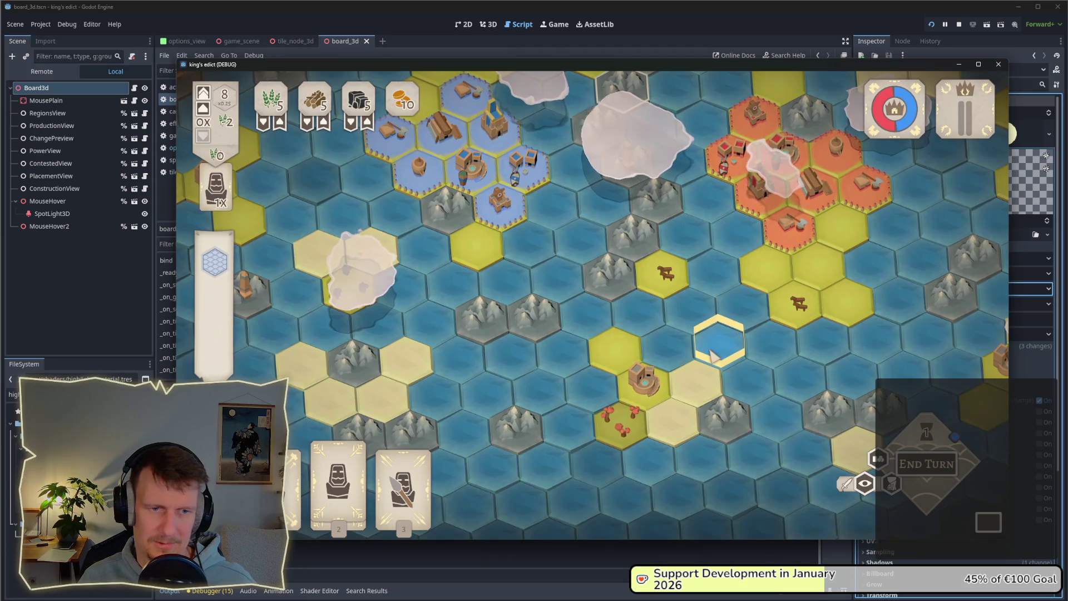
scroll(714, 356, down, 1)
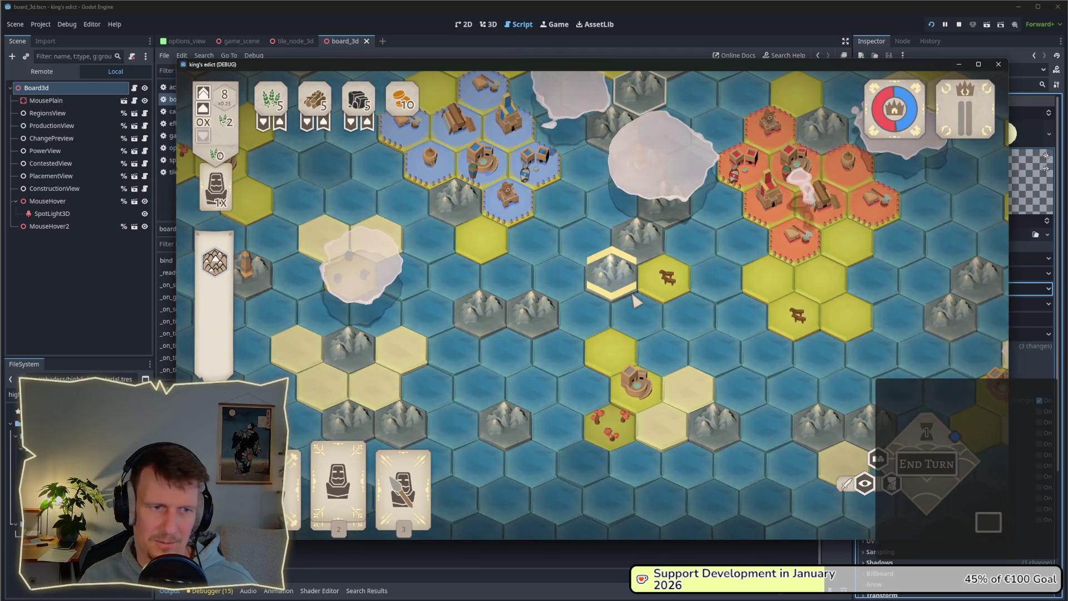
scroll(634, 300, up, 3)
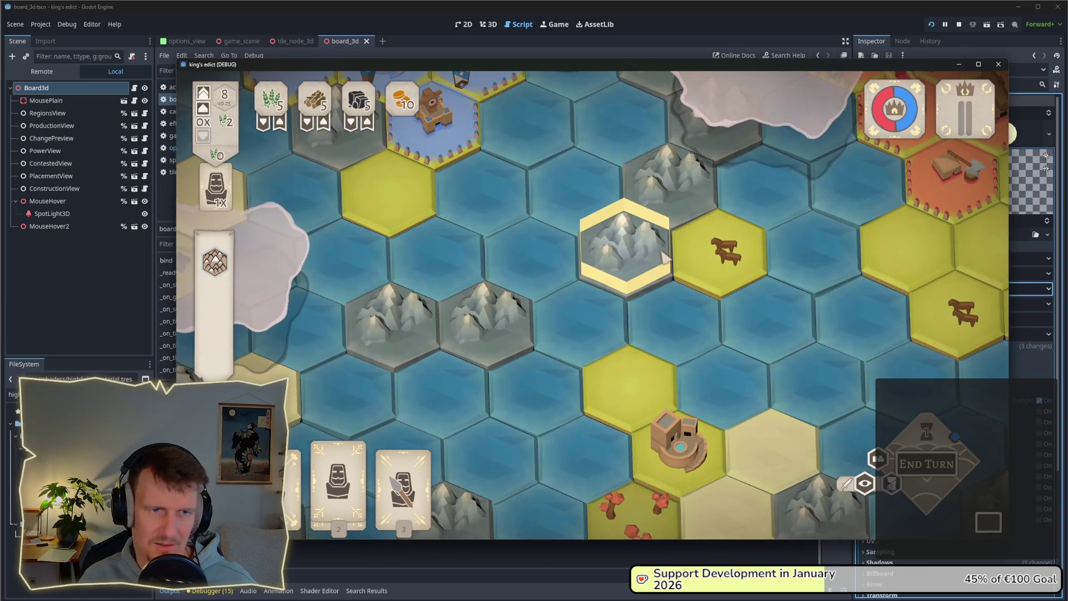
scroll(645, 273, down, 2)
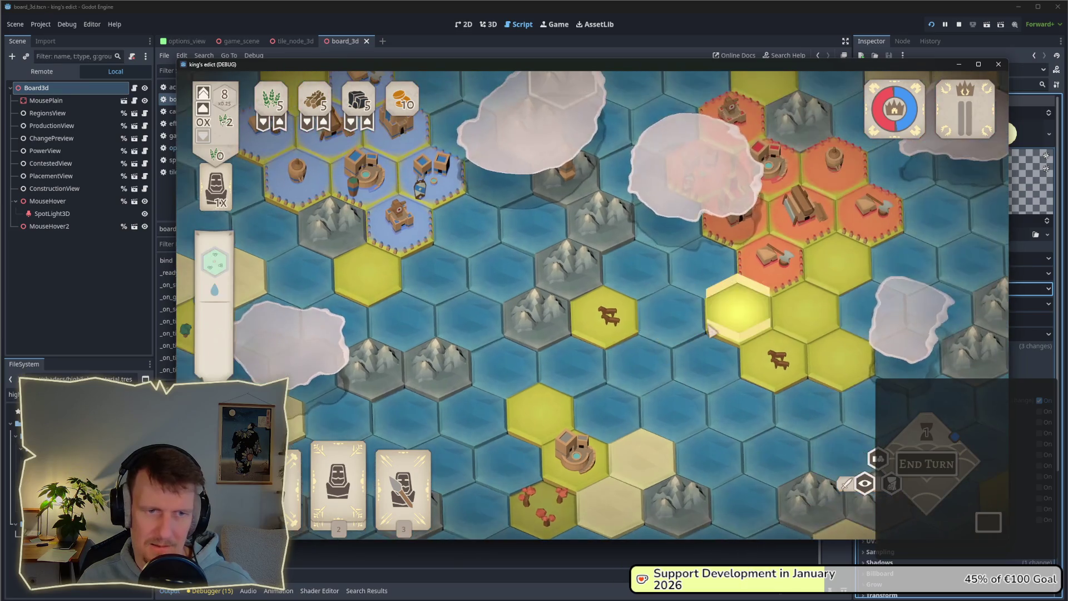
key(w)
key(d)
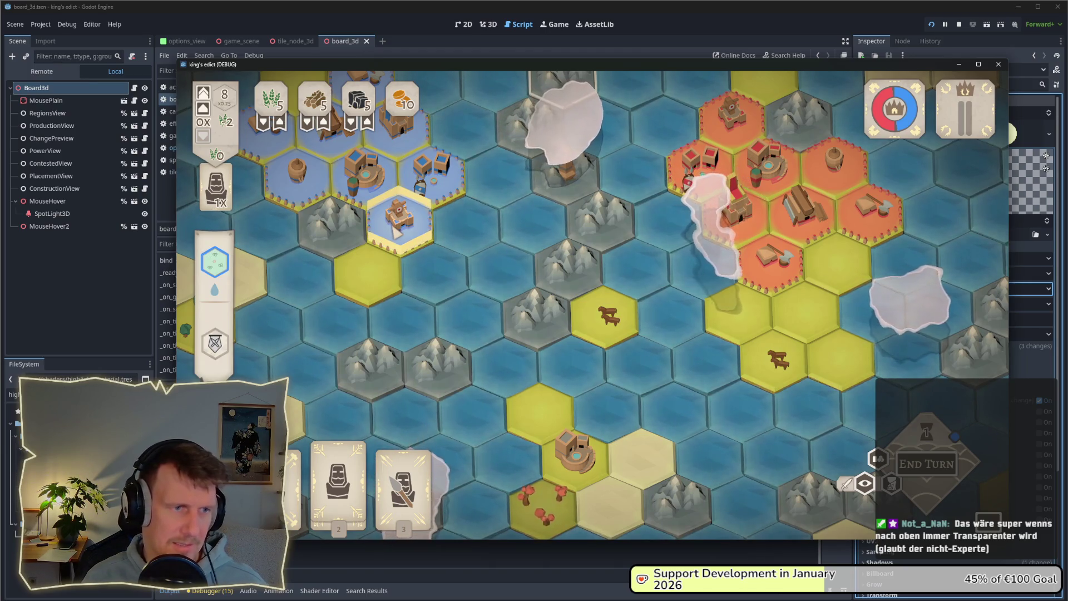
scroll(376, 239, up, 2)
drag(376, 239, 554, 237)
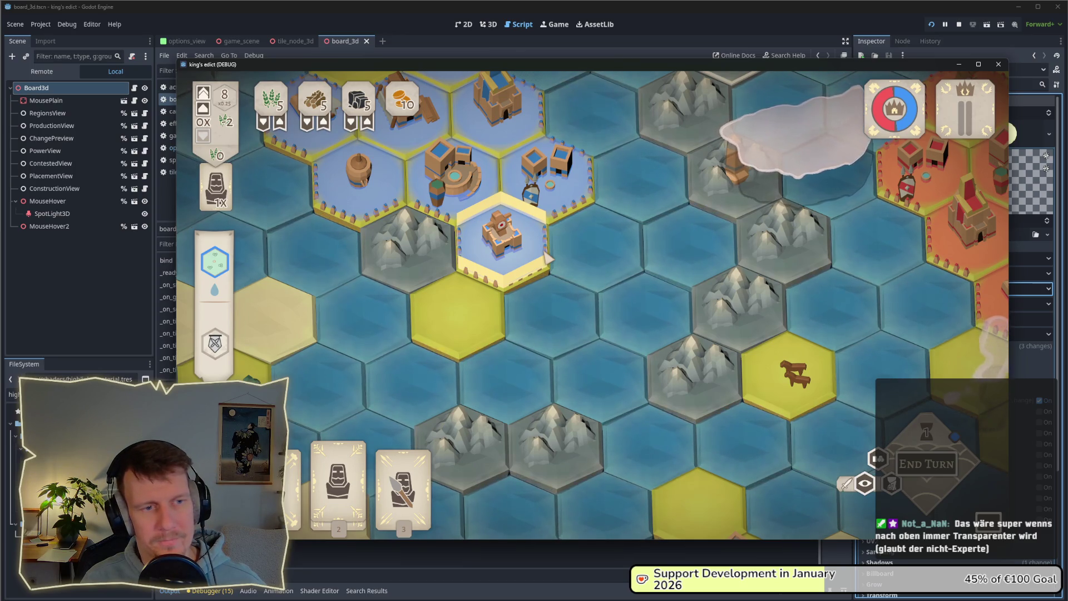
key(alt+Tab)
key(alt+Tab)
key(alt+Tab)
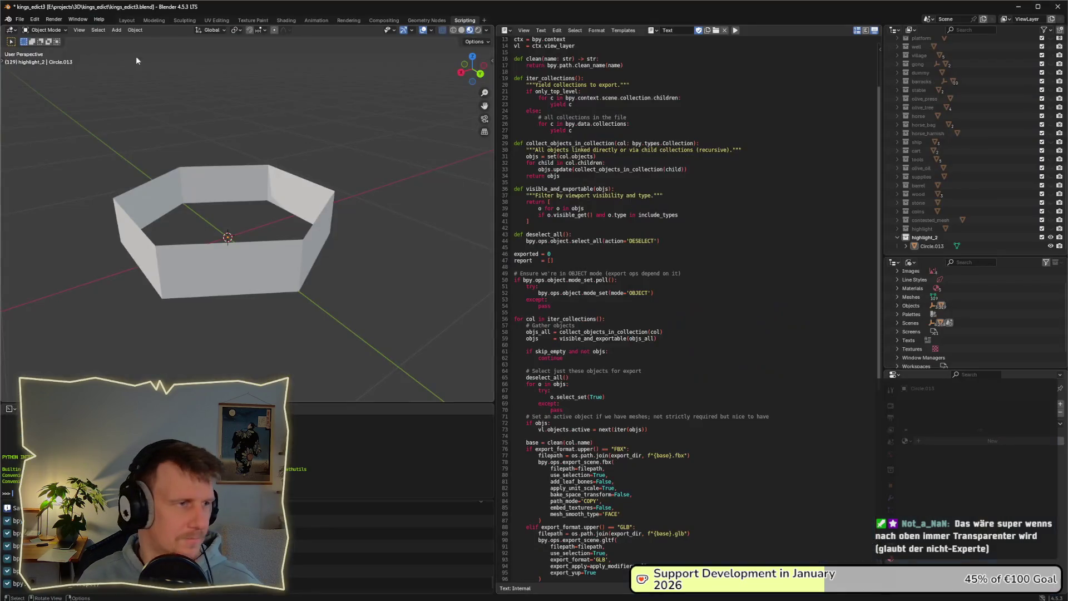
Switch to the Modeling workspace and tilt the view to see the hexagon ring at an angle
click(20, 21)
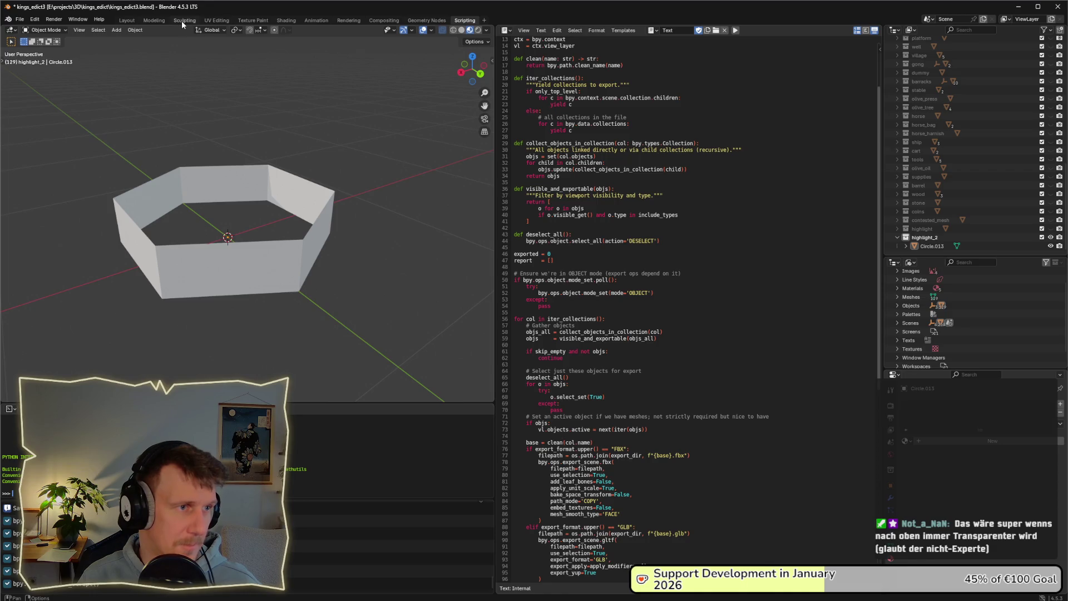
click(154, 20)
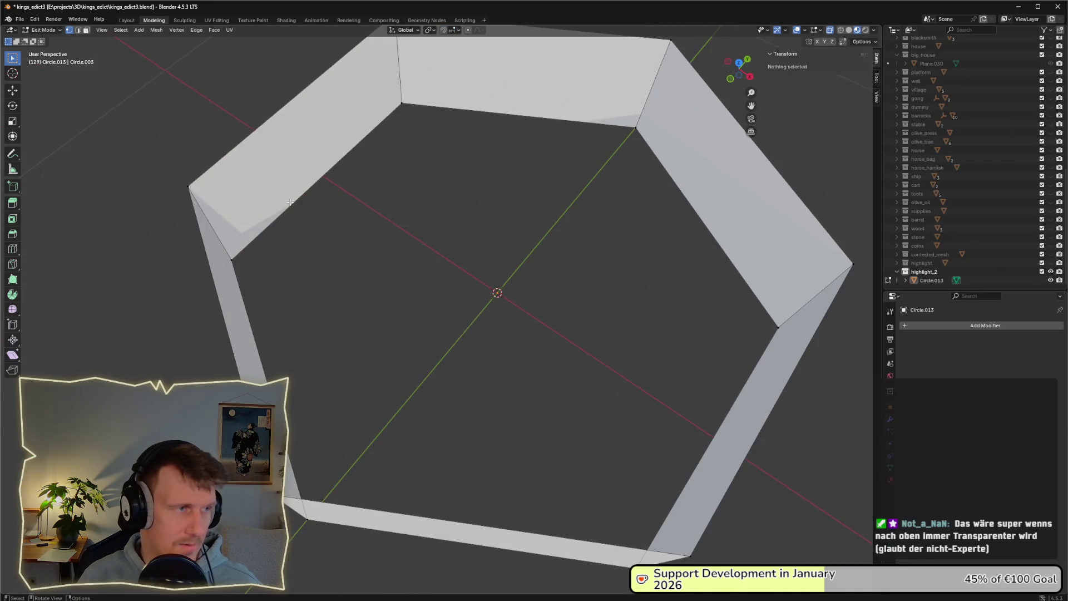
click(16, 23)
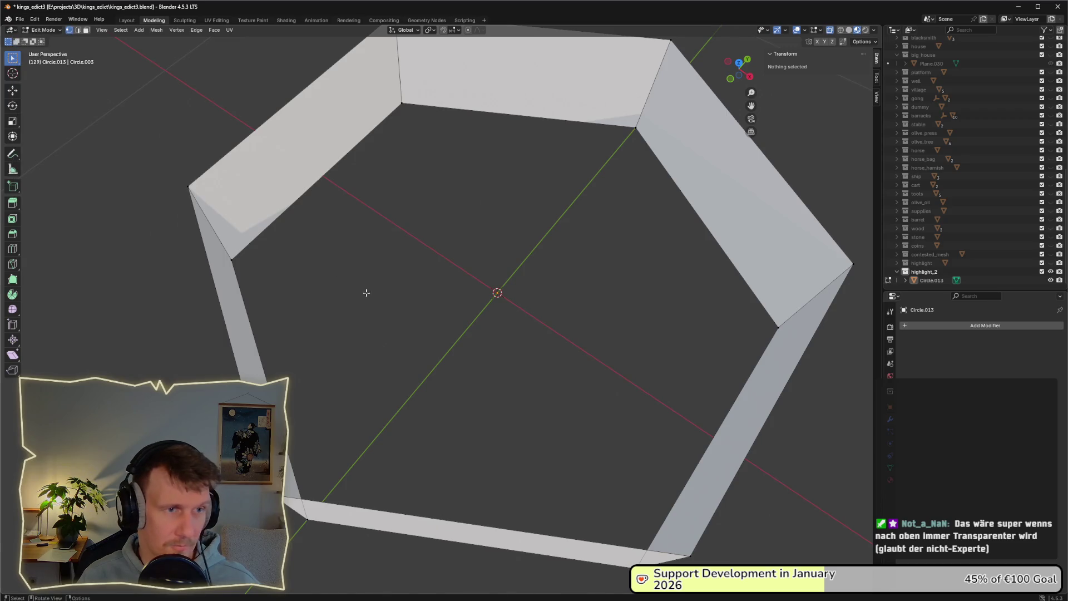
mouse_move(365, 291)
mouse_down()
mouse_move(440, 305)
mouse_move(425, 284)
mouse_up()
key(a)
key(alt+a)
Re-orbit the view and box-select the front bottom edge of the ring
drag(221, 102, 247, 129)
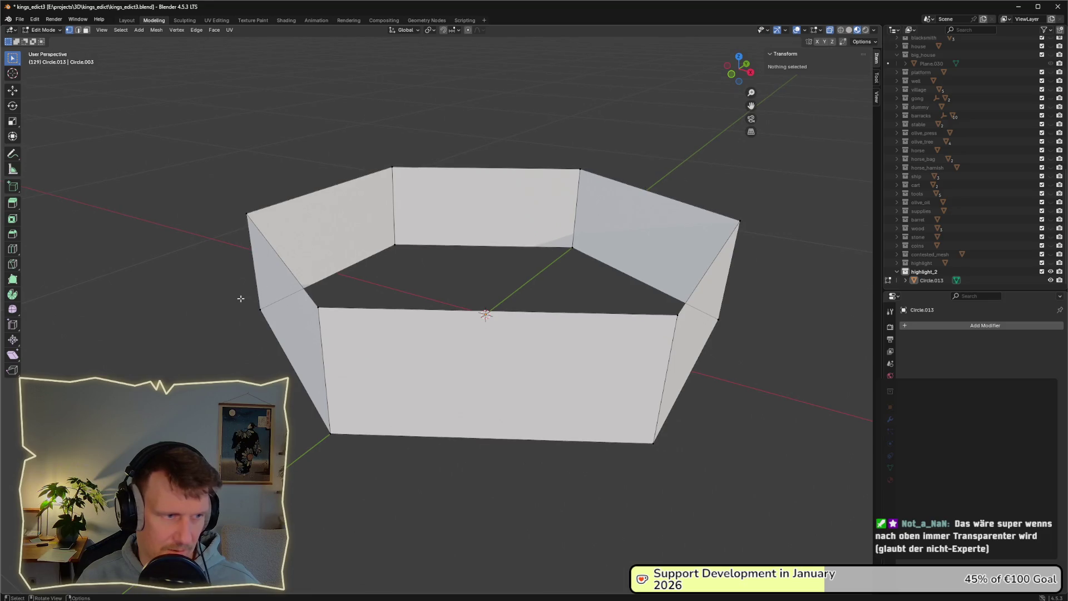
mouse_move(238, 298)
mouse_down()
mouse_move(405, 446)
mouse_move(398, 426)
mouse_up()
click(368, 286)
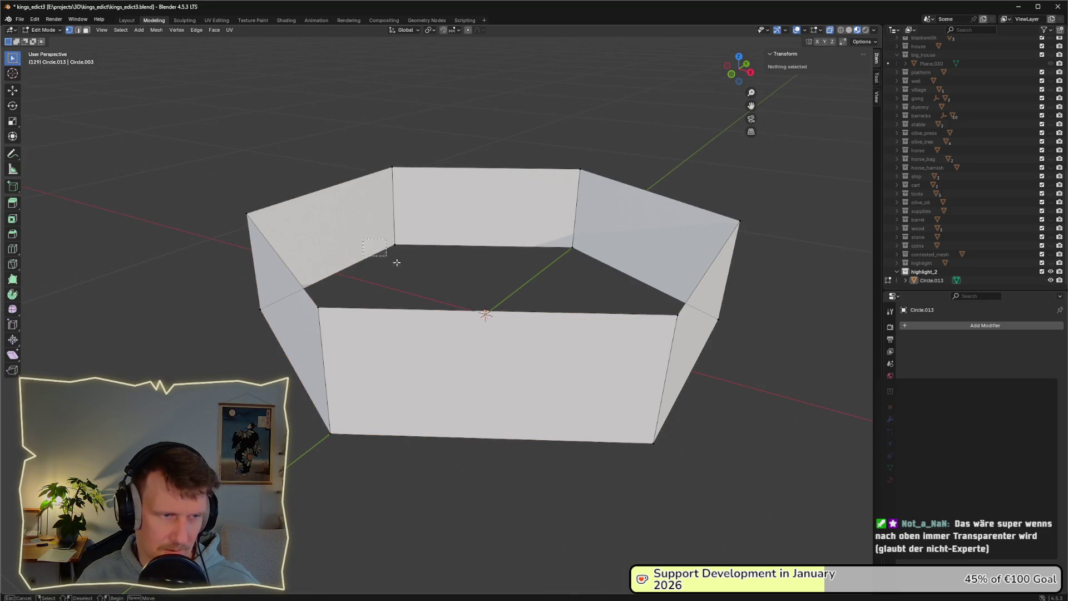
key(ctrl+z)
click(403, 289)
drag(396, 286, 361, 336)
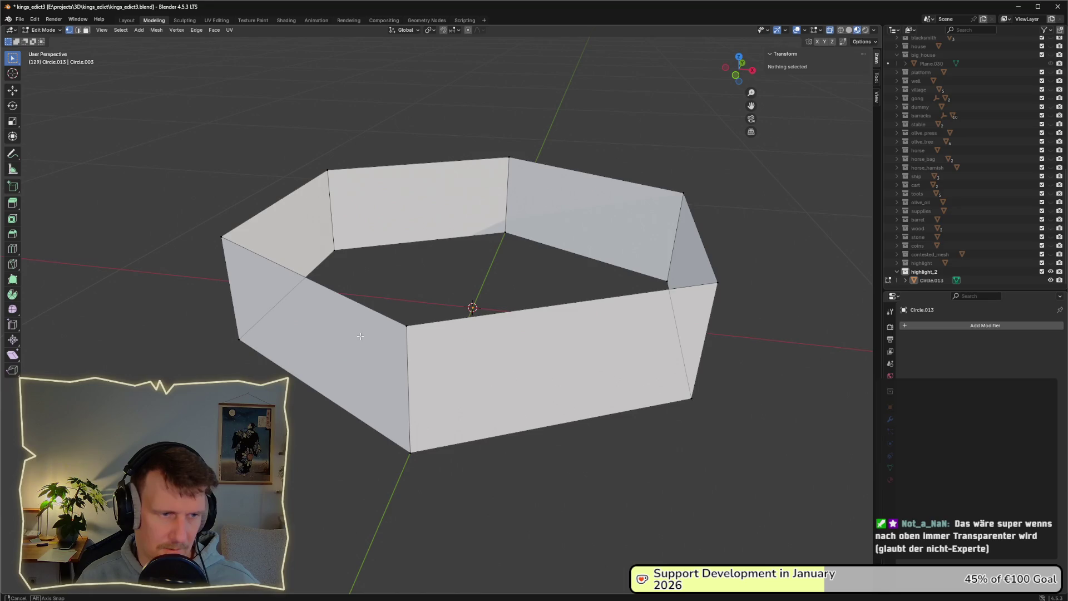
drag(403, 440, 543, 384)
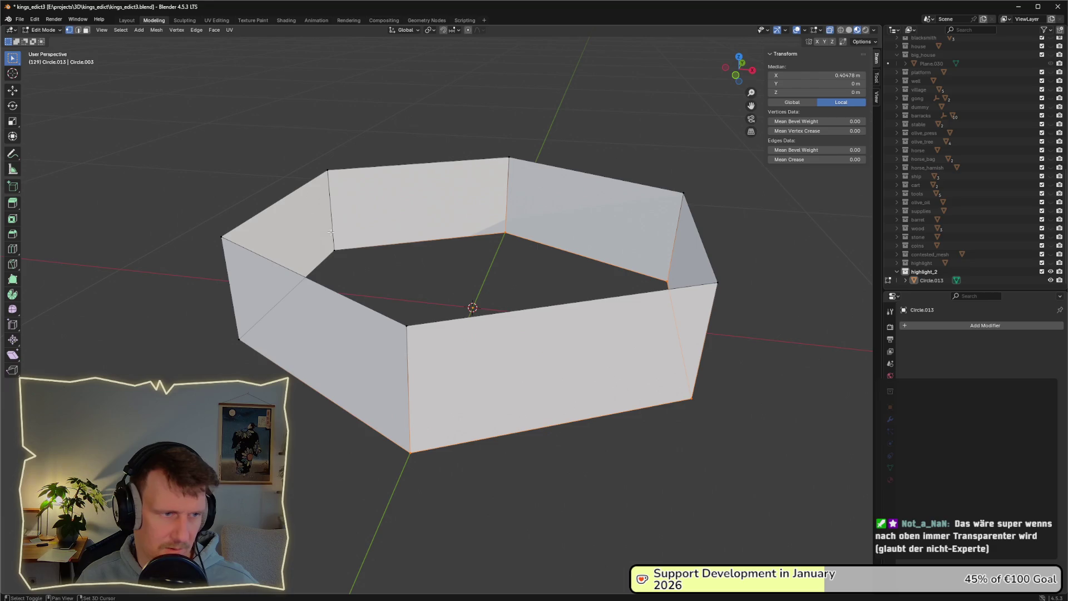
Add the remaining bottom edges, extrude their vertices and scale them slightly outward
shift+click(390, 245)
shift+click(310, 369)
key(ctrl+c)
key(ctrl+v)
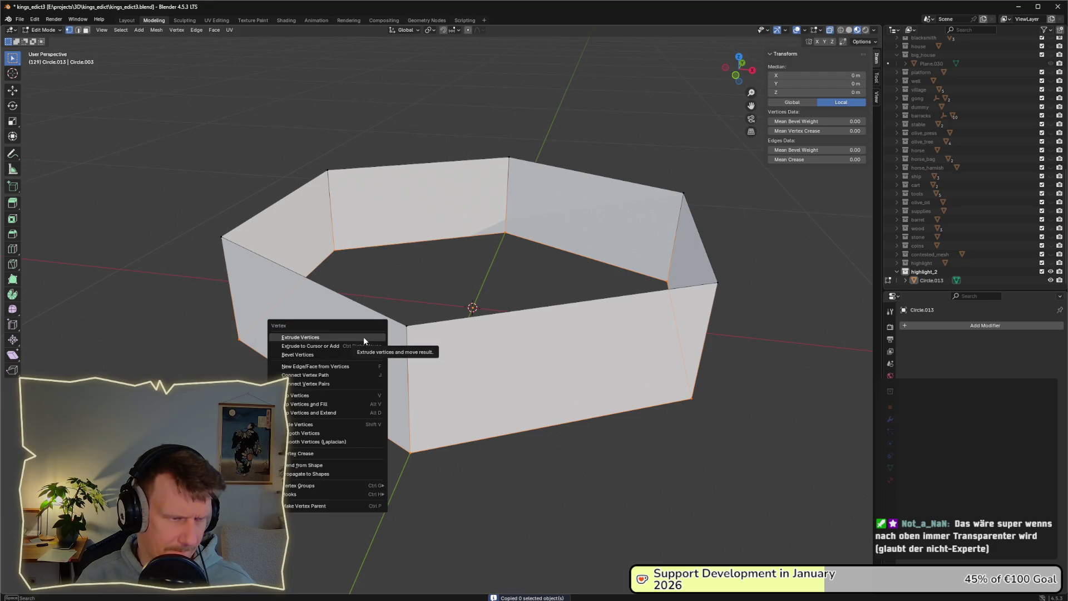
click(364, 338)
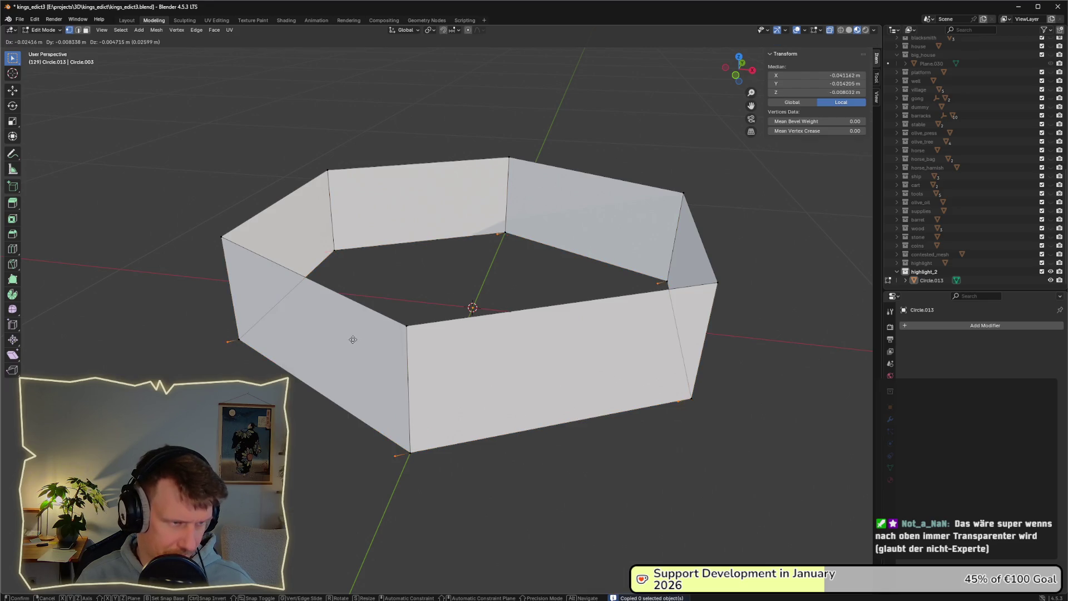
key(s)
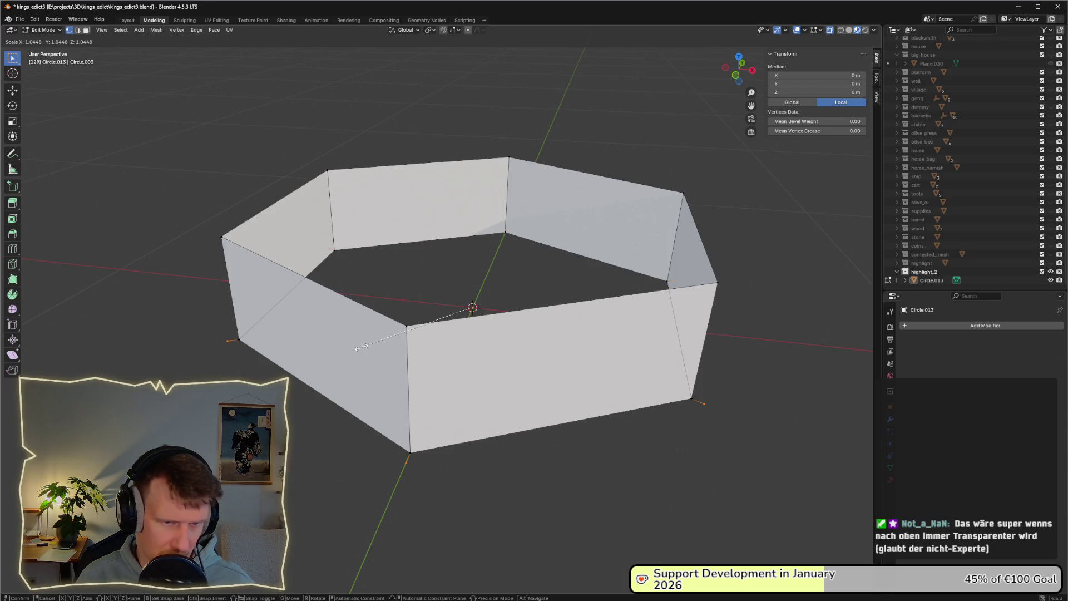
click(362, 347)
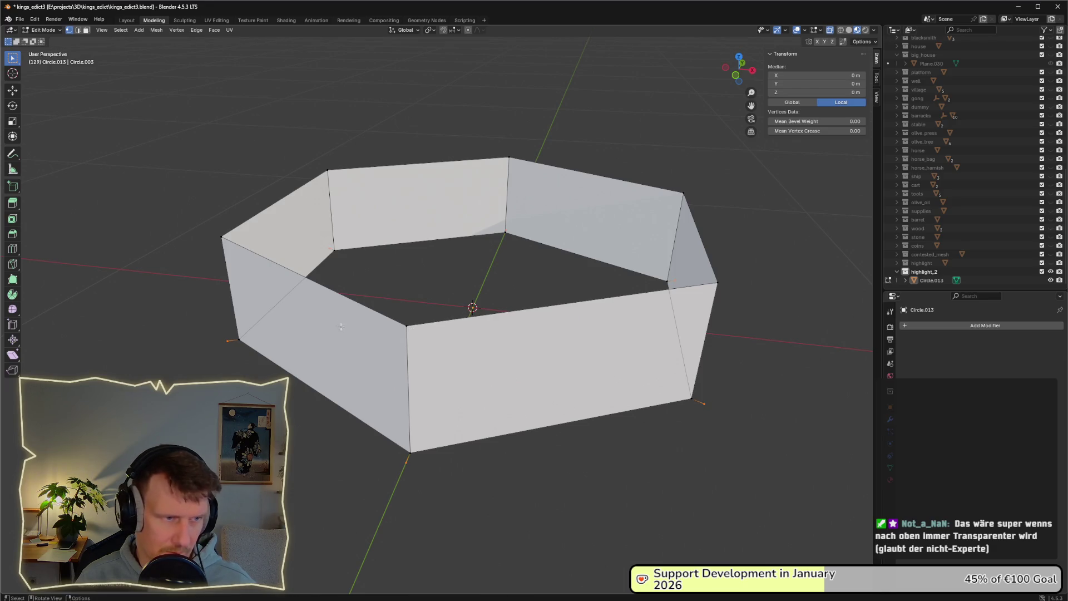
Select a corner vertex and the left wall's vertical edge
key(Tab)
key(Tab)
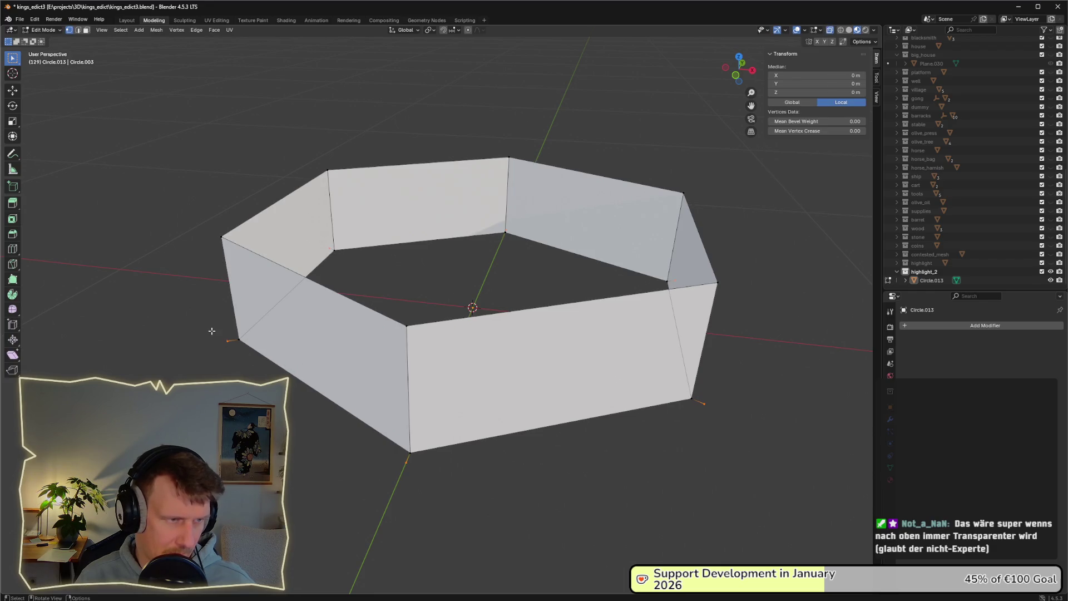
click(231, 351)
drag(217, 234, 232, 350)
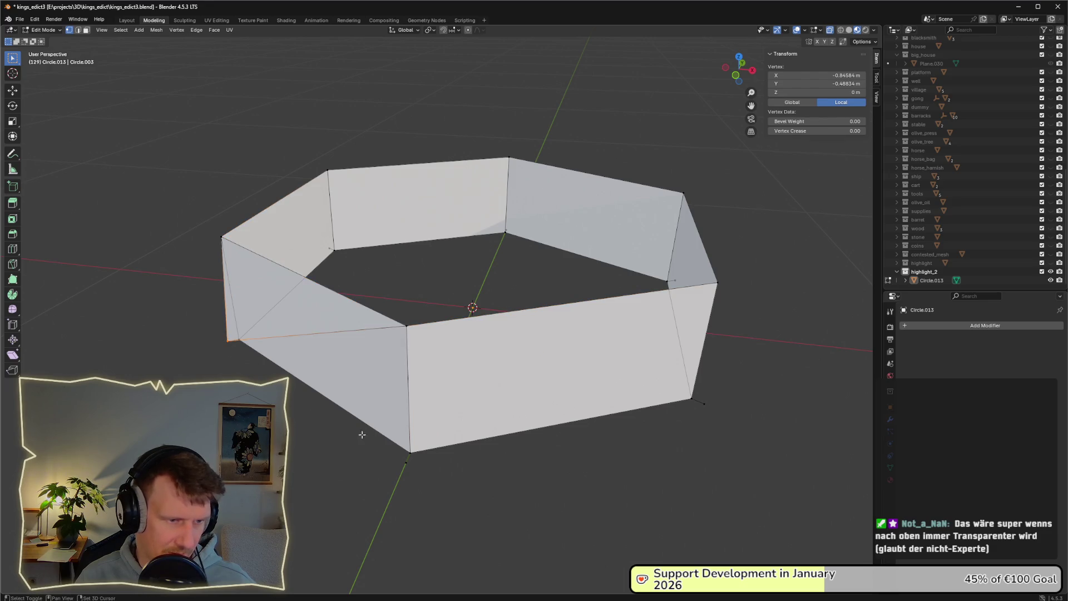
Fill faces between the bottom corner vertices and the left-wall corner
shift+click(397, 458)
click(402, 468)
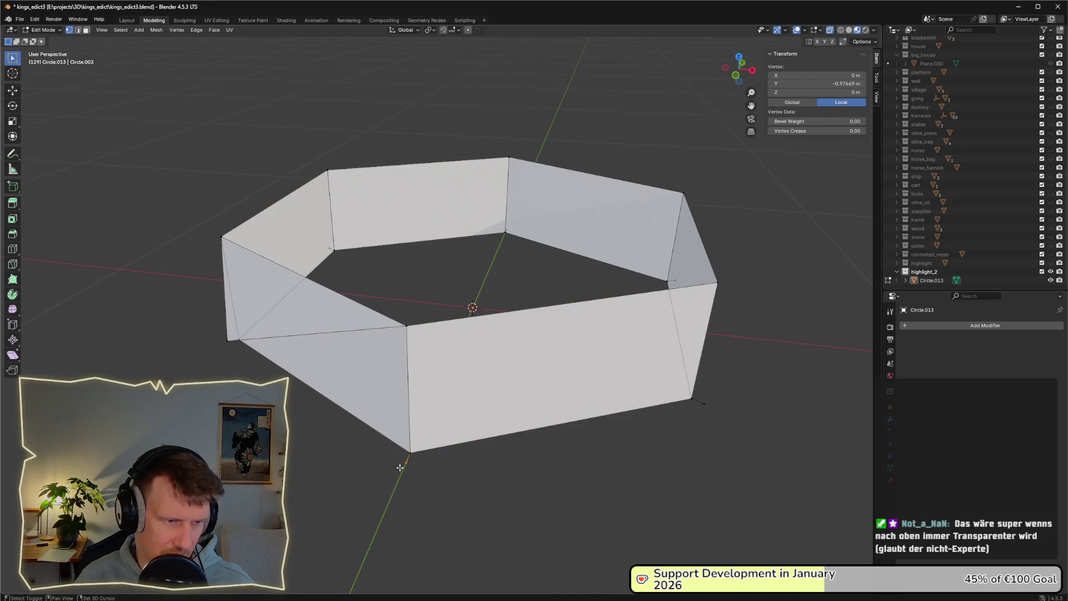
shift+click(216, 344)
key(f)
key(alt+a)
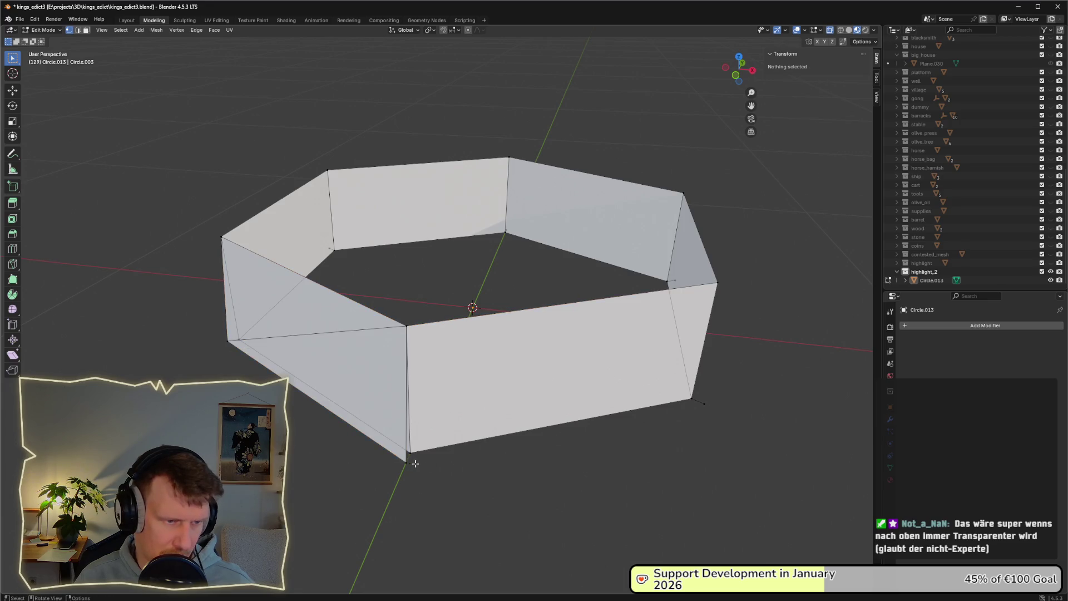
click(416, 463)
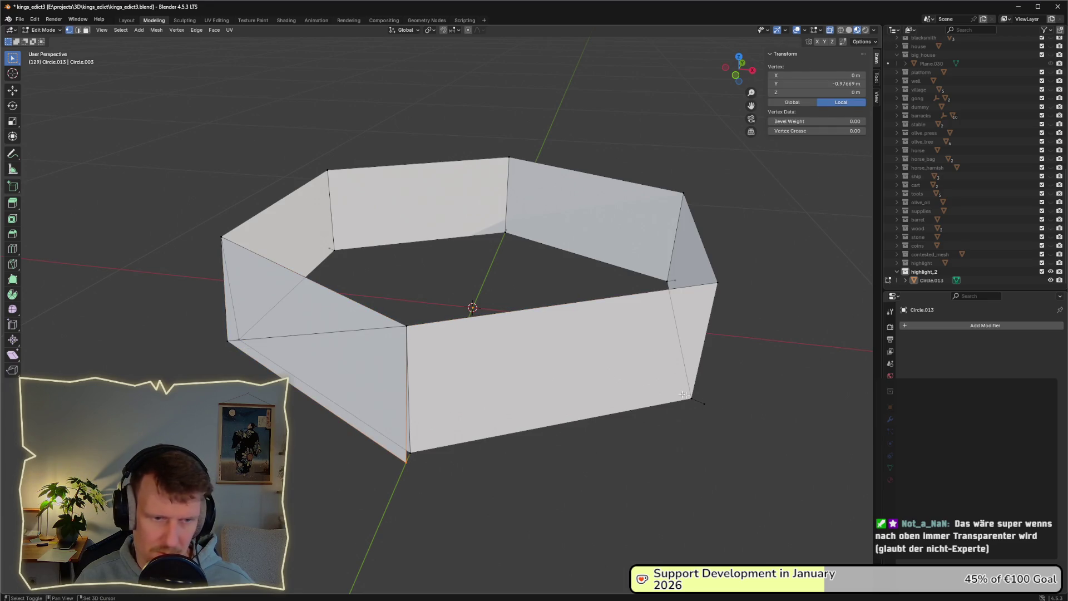
key(f)
key(f)
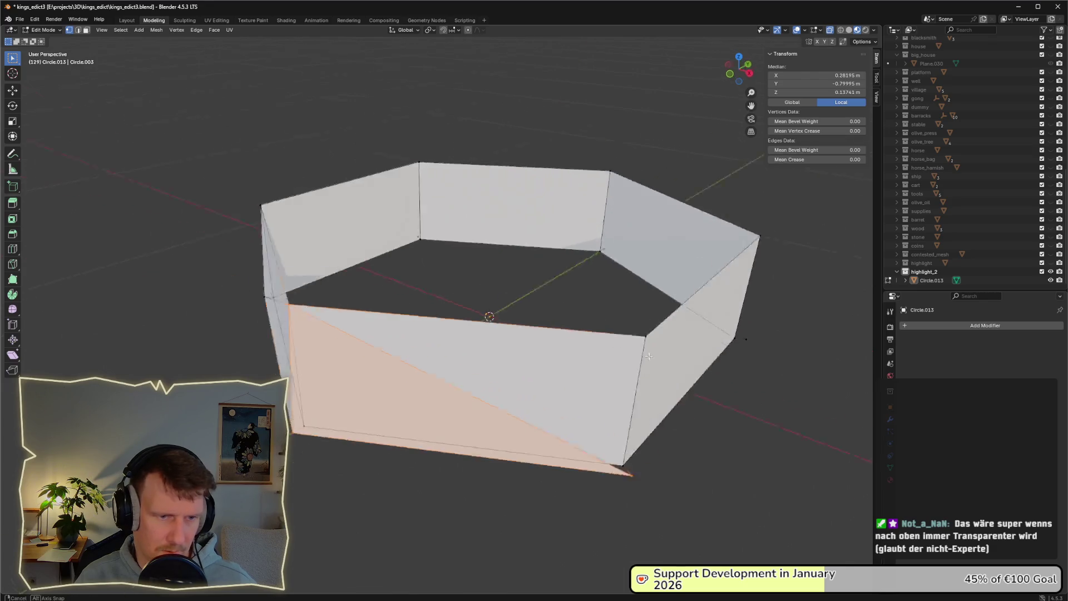
Fill a triangle face on the lower-left wall from three corner vertices
click(218, 259)
shift+click(473, 398)
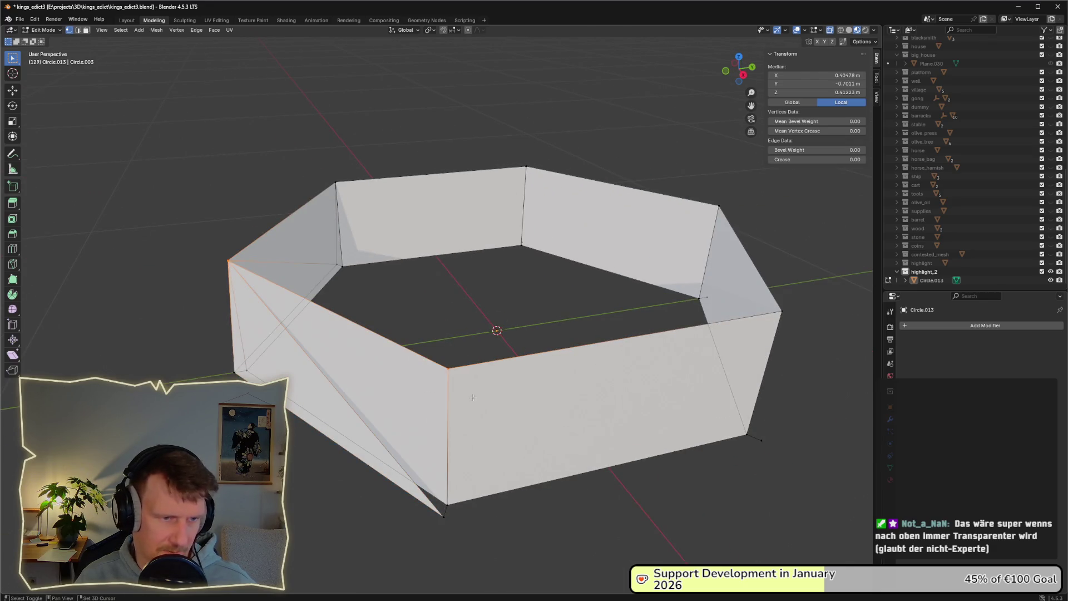
shift+click(439, 513)
key(f)
Fill a triangle face on the front-right wall between the bottom and top-right corners
click(469, 519)
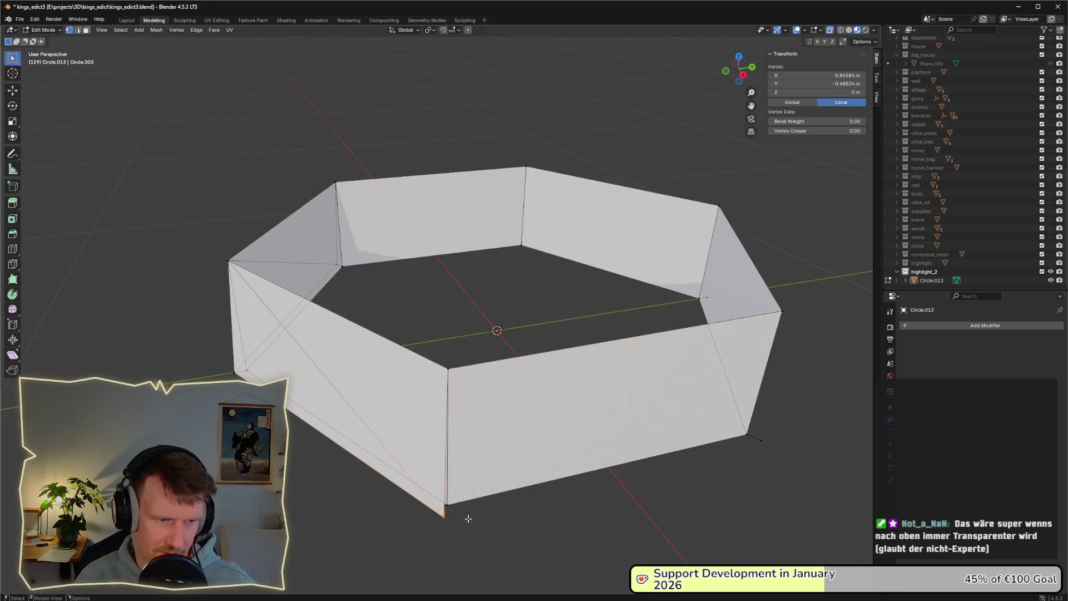
drag(797, 323, 797, 323)
shift+click(473, 401)
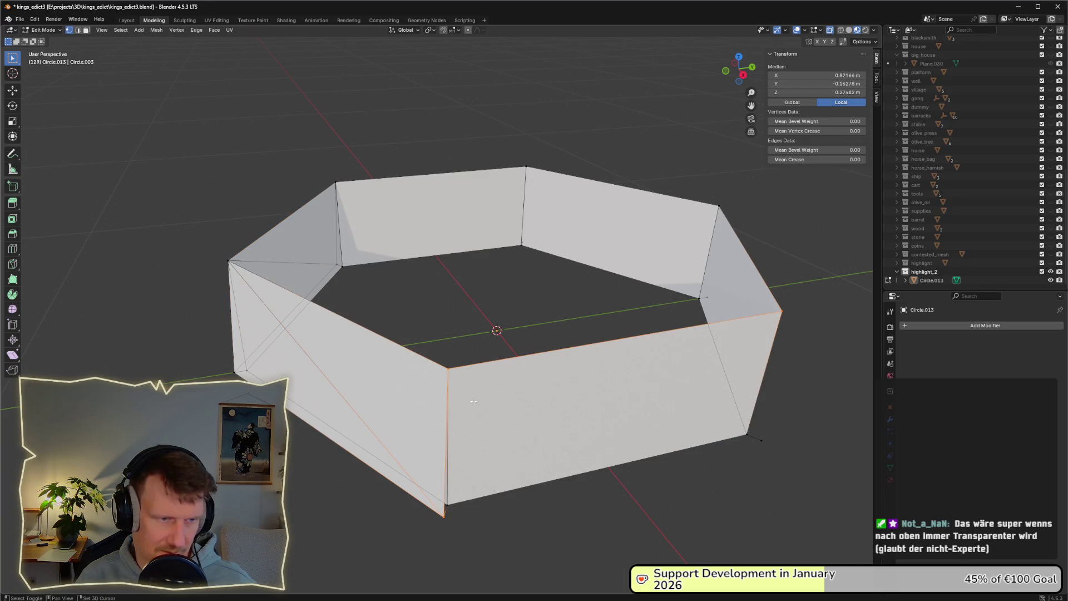
click(450, 516)
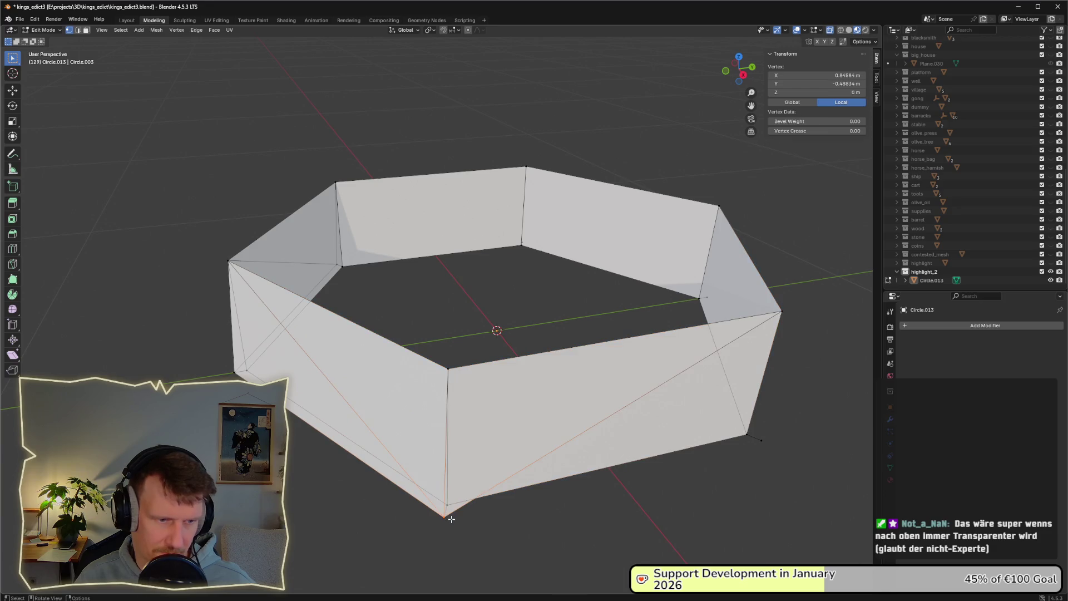
key(f)
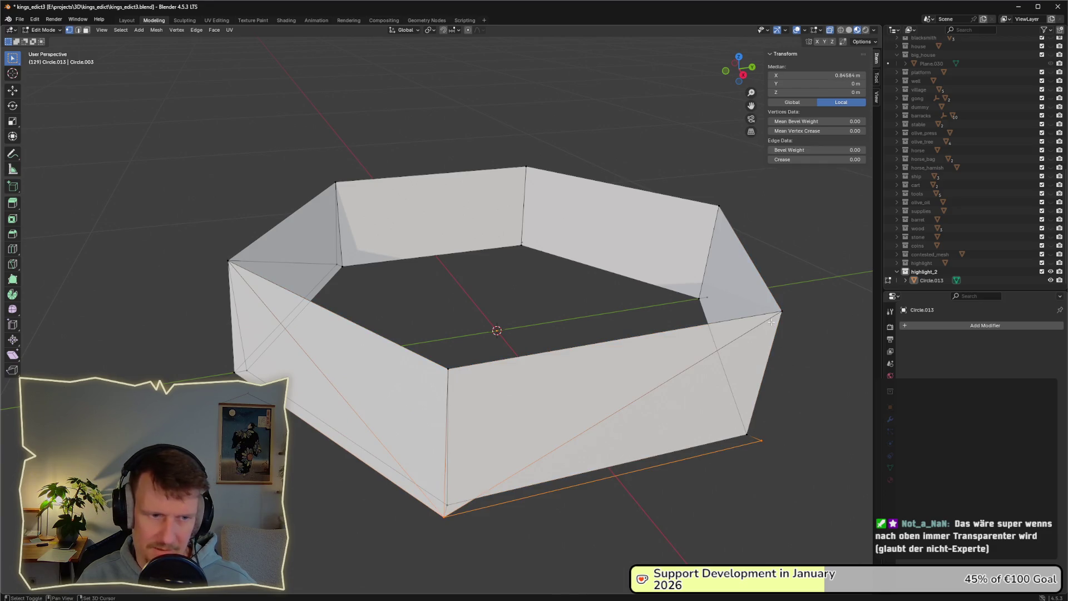
key(ctrl+z)
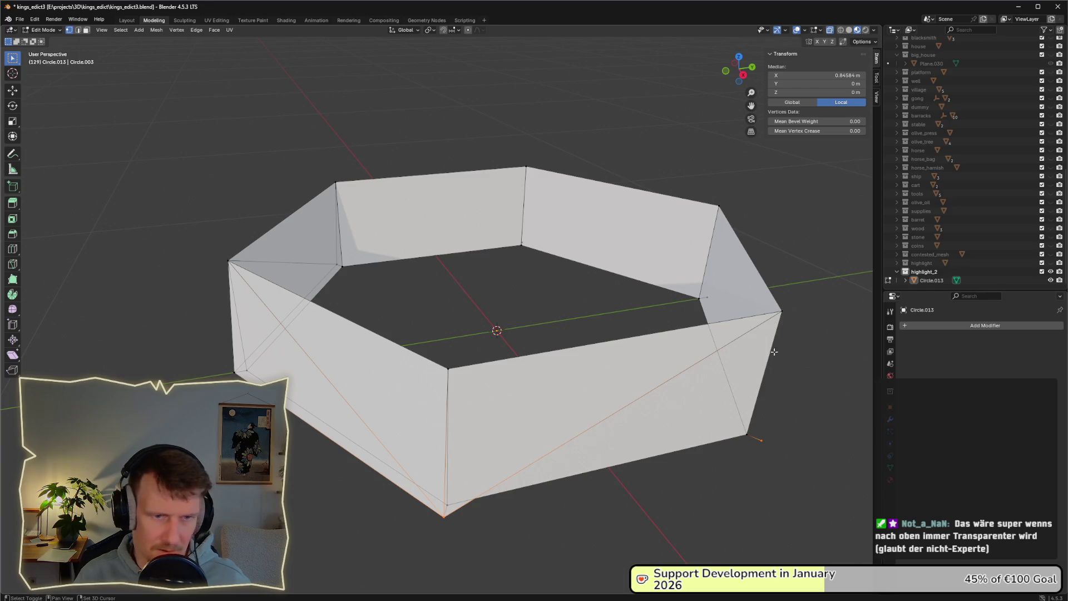
click(785, 313)
key(f)
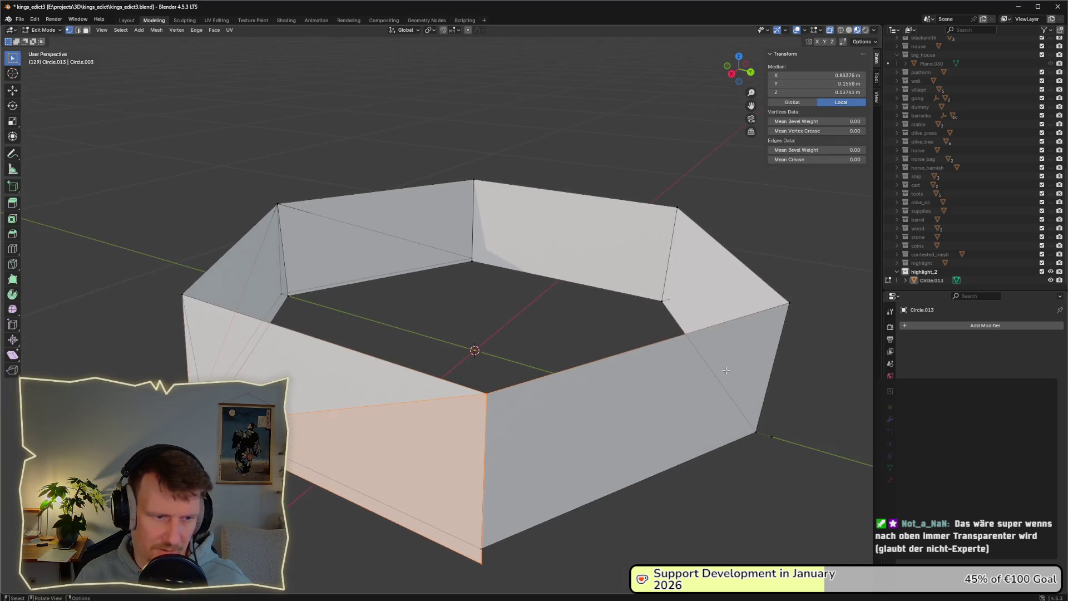
Fill a face on the front wall using the bottom-right edge's vertices
click(473, 551)
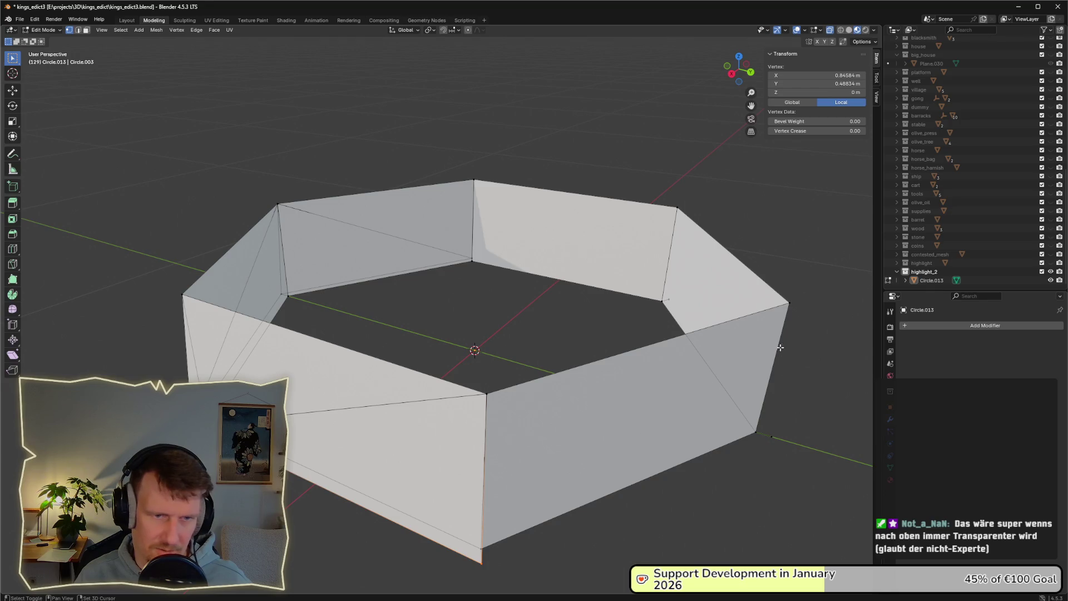
drag(796, 311, 782, 296)
shift+click(503, 395)
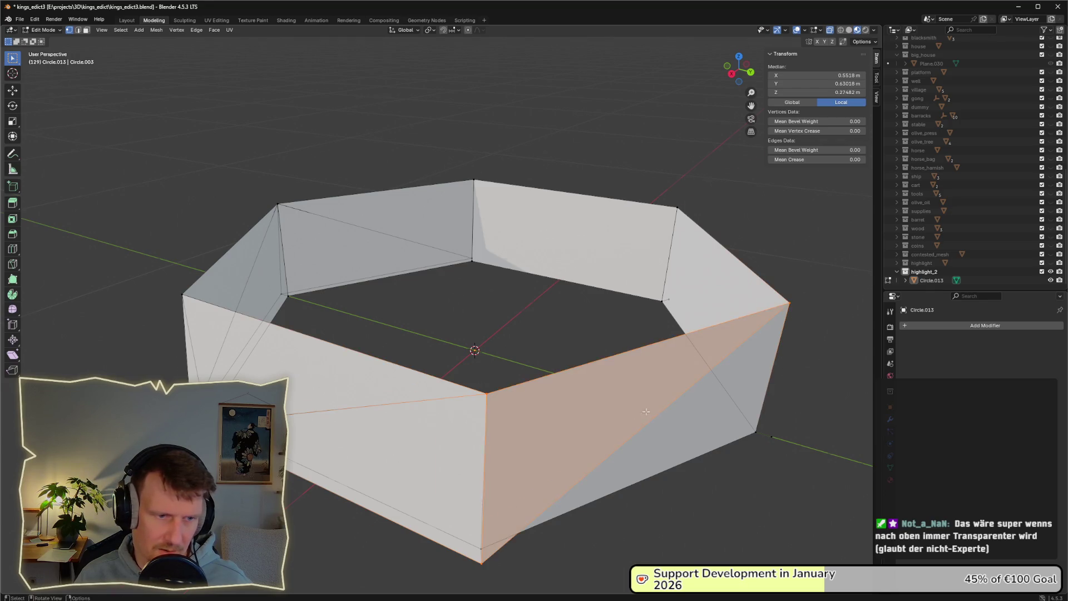
drag(646, 412, 387, 498)
click(473, 539)
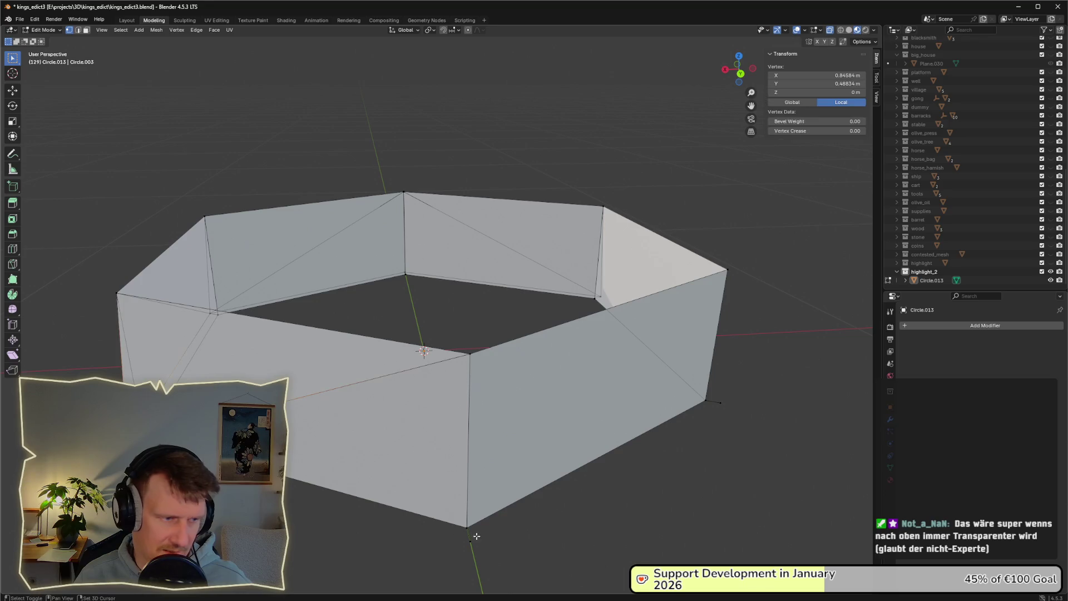
mouse_move(475, 546)
mouse_down()
mouse_move(441, 369)
mouse_move(506, 388)
mouse_up()
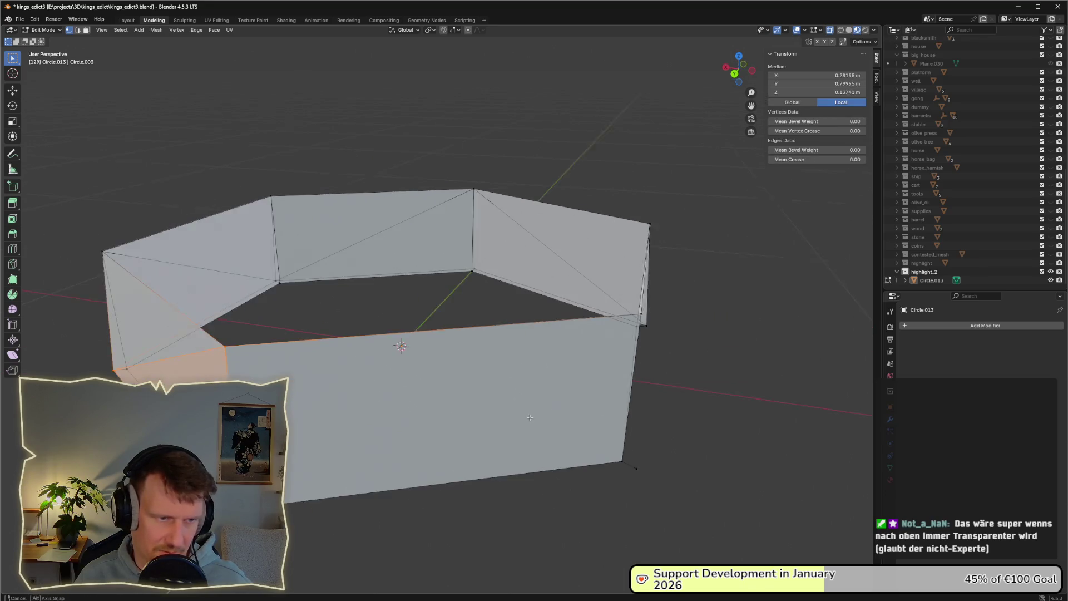
key(ctrl+z)
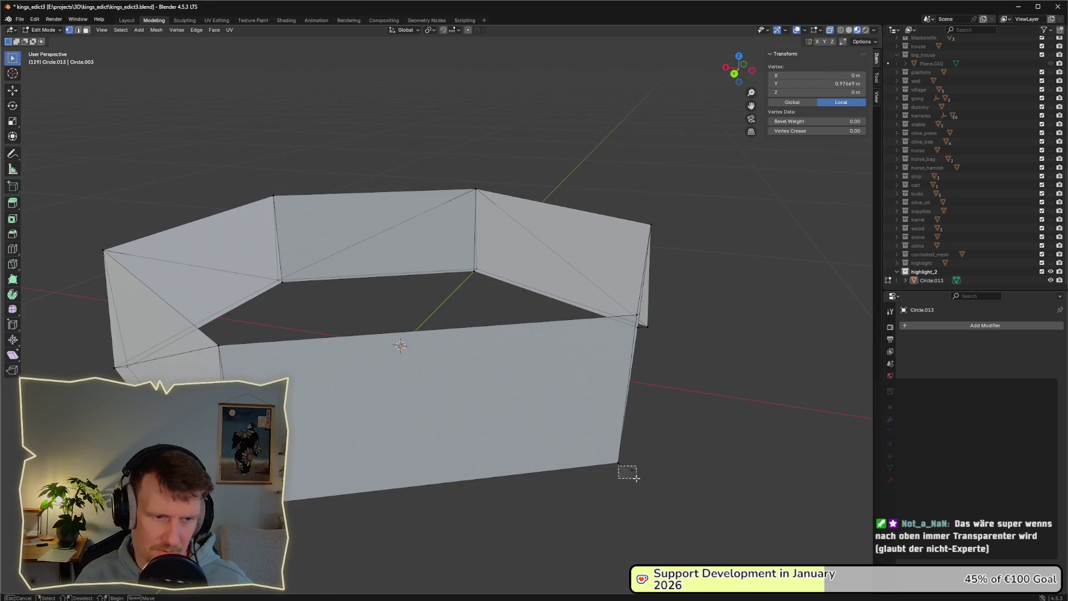
drag(637, 478, 637, 478)
key(ctrl+KP_Add)
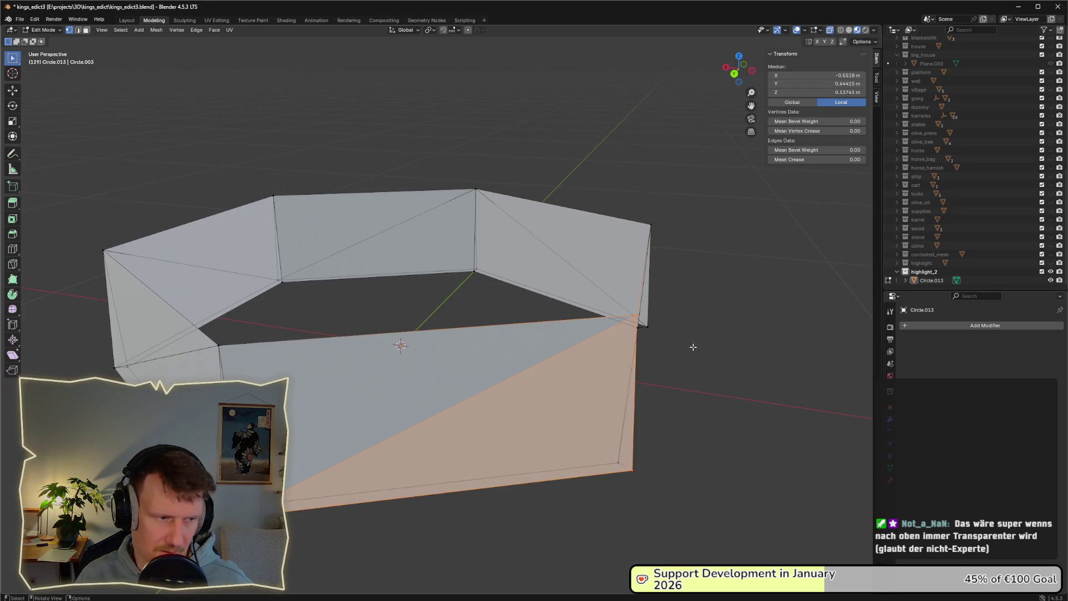
Select vertices on the left edge, front face and right wall for more faces
click(132, 338)
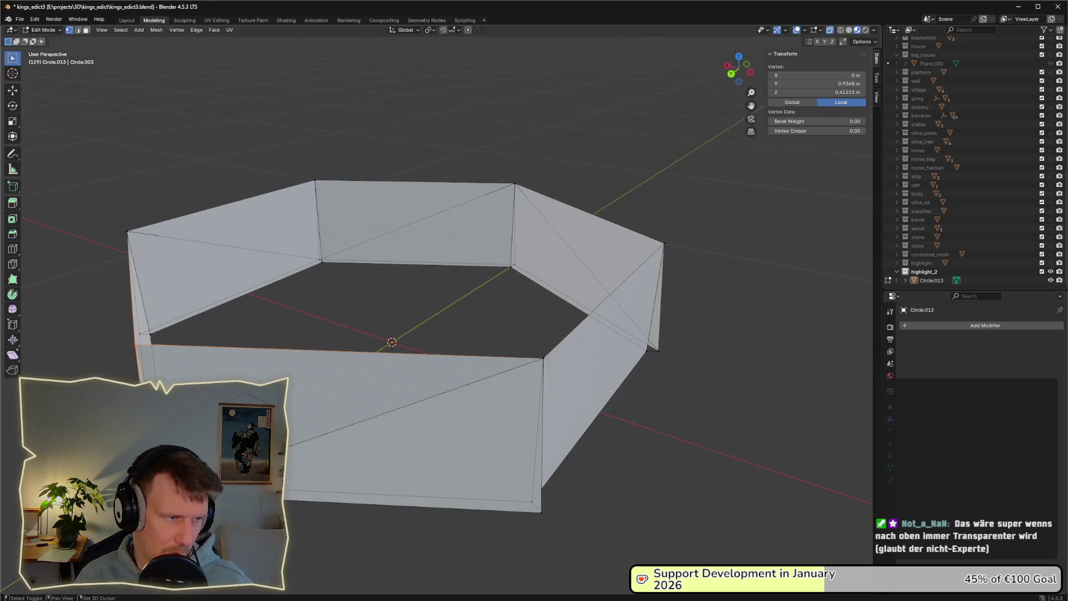
shift+click(150, 487)
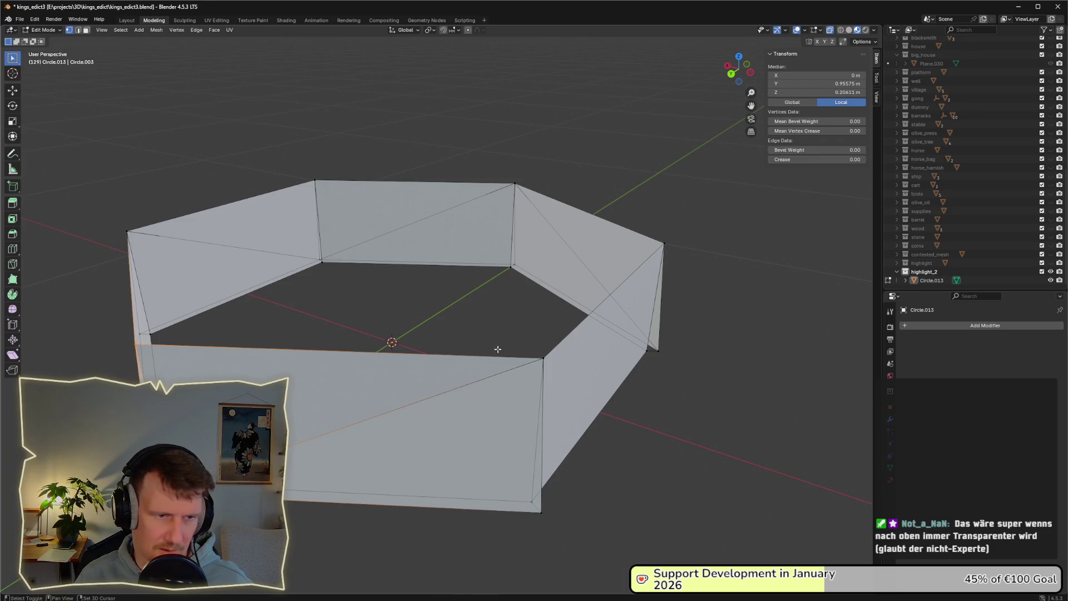
shift+click(542, 360)
shift+click(537, 498)
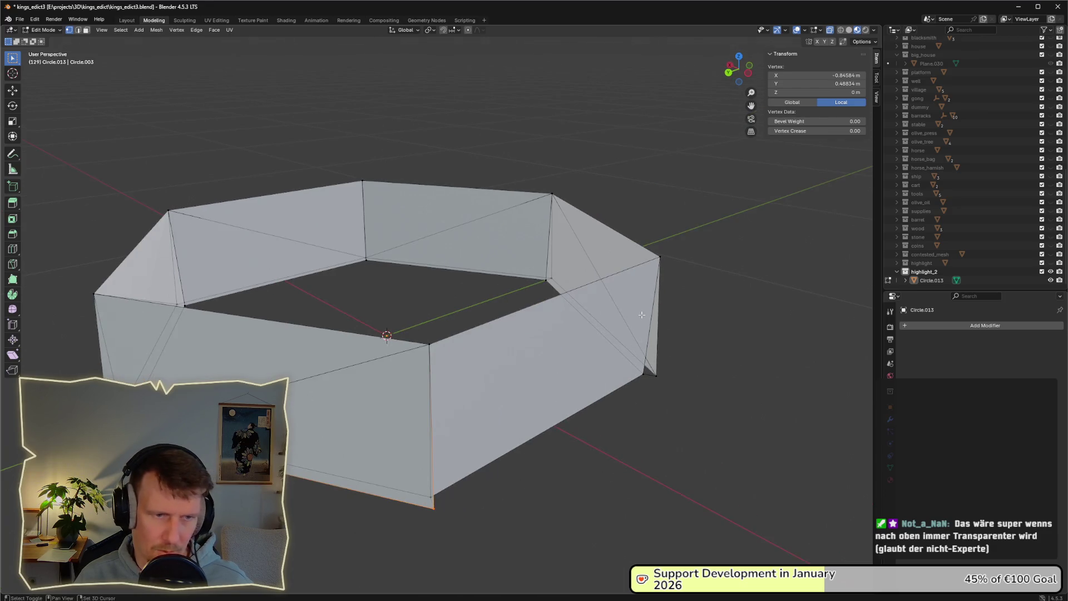
shift+click(431, 345)
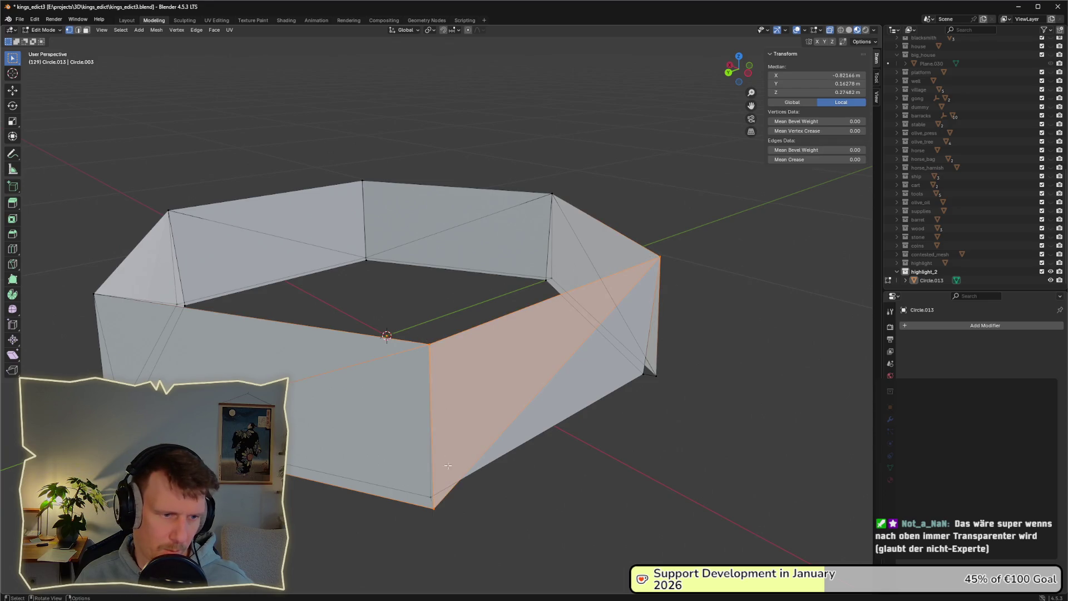
click(435, 507)
drag(654, 369, 675, 382)
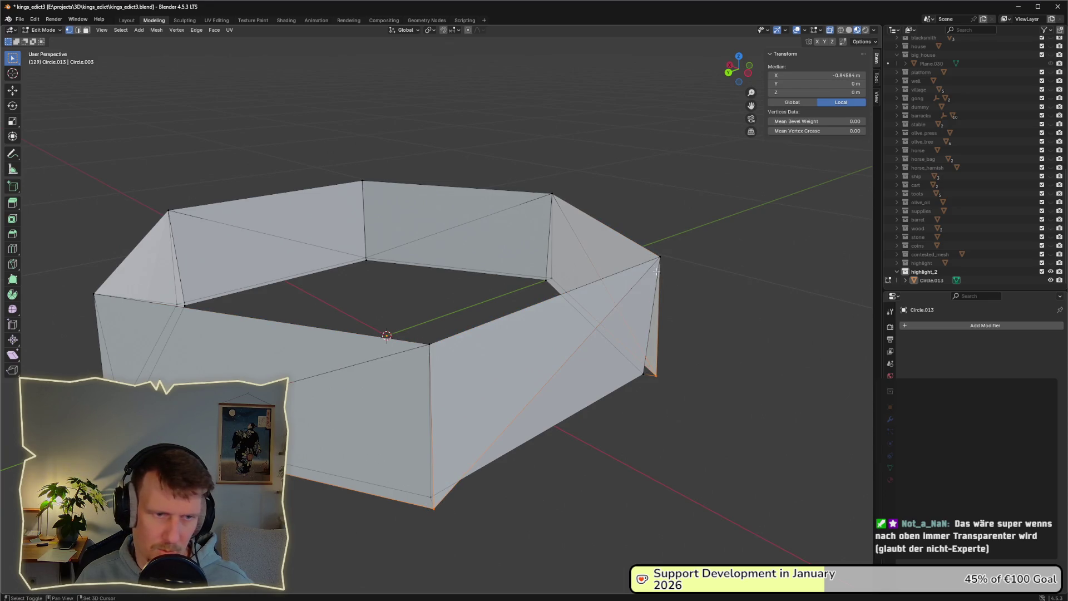
drag(679, 274, 683, 322)
Select a corner vertex of the ring and move to the UV Editing workspace
scroll(657, 338, down, 5)
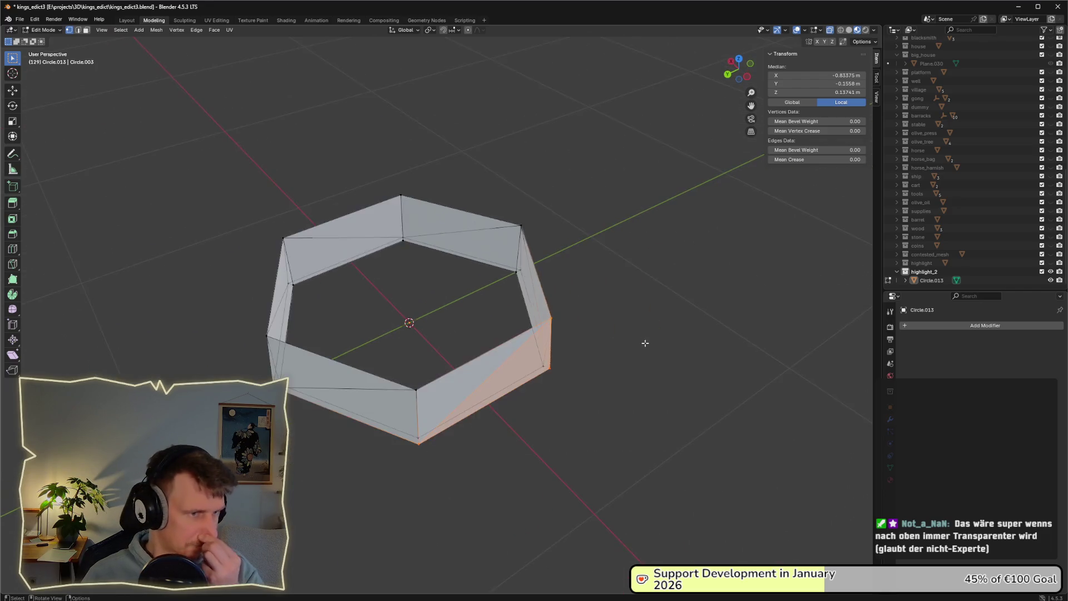
click(516, 337)
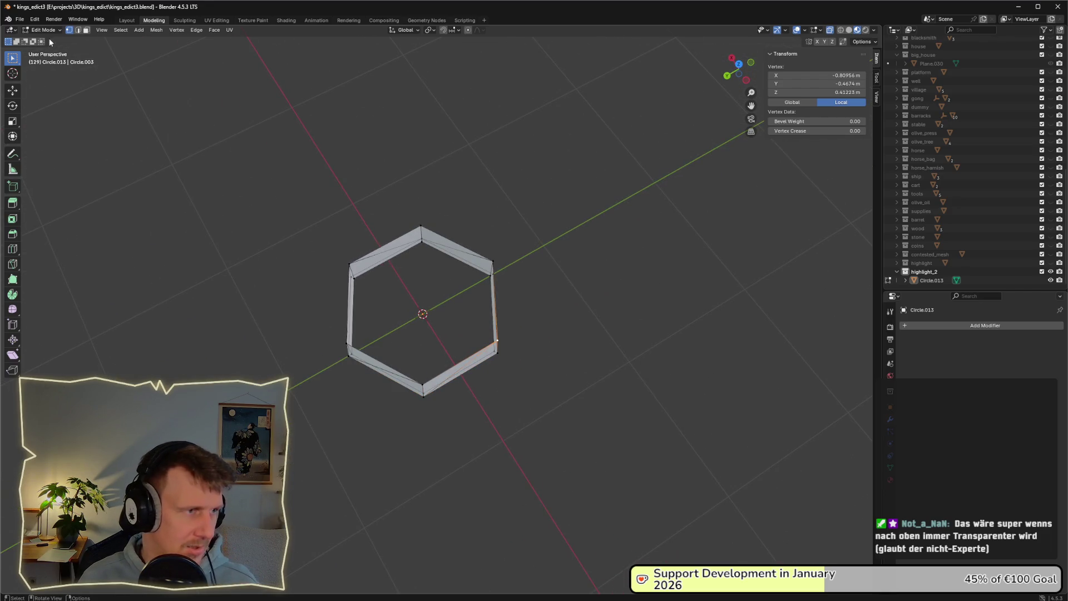
scroll(139, 74, up, 3)
click(217, 20)
drag(423, 268, 473, 391)
Select the whole ring in front view and project its UVs from view
key(KP_1)
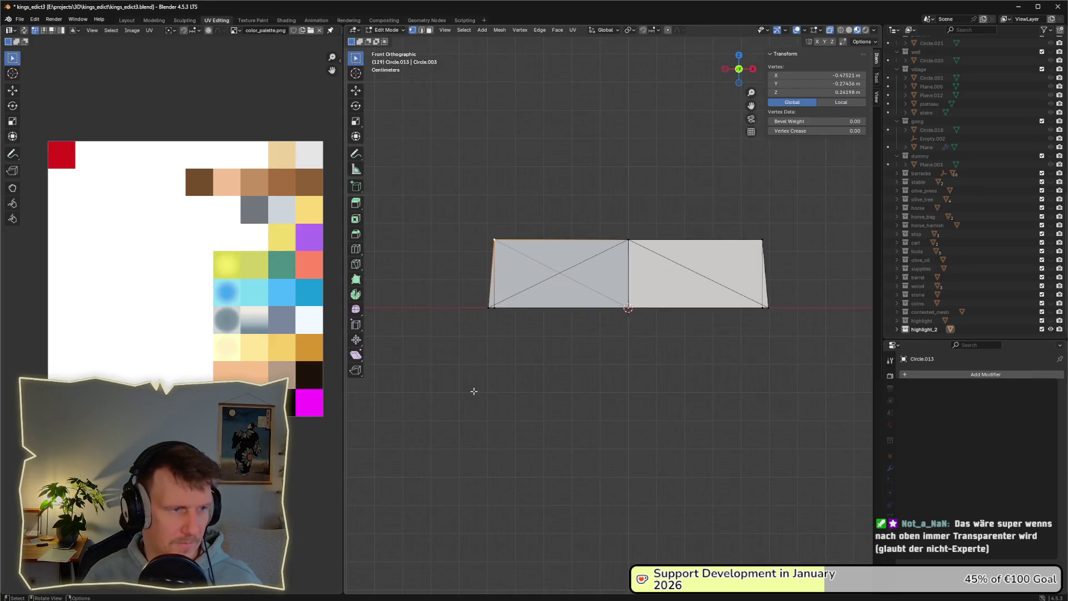
key(alt+a)
key(a)
drag(448, 205, 777, 340)
right_click(671, 279)
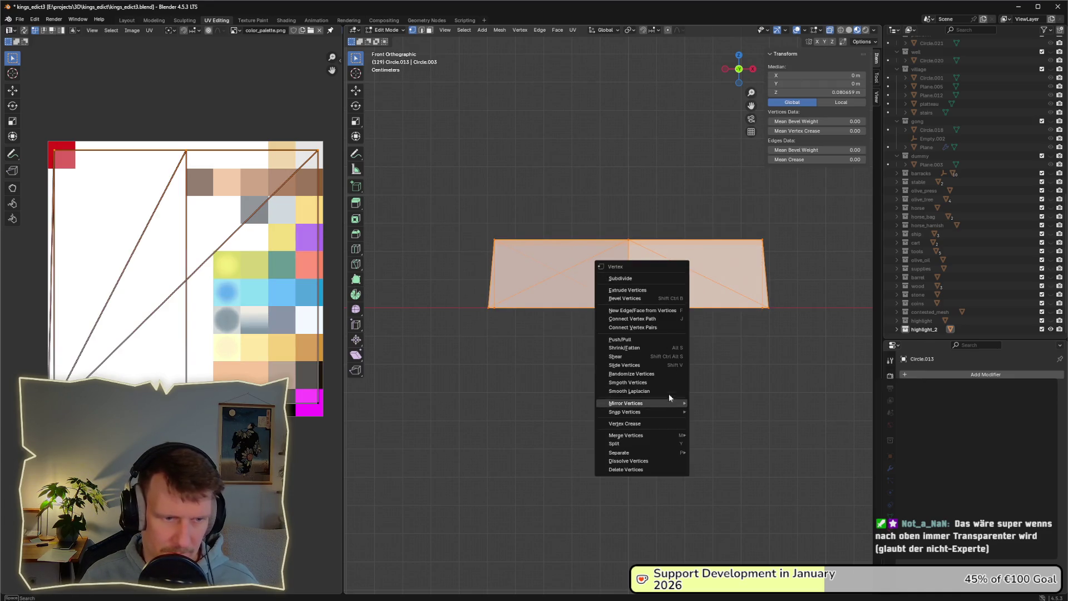
click(661, 324)
key(u)
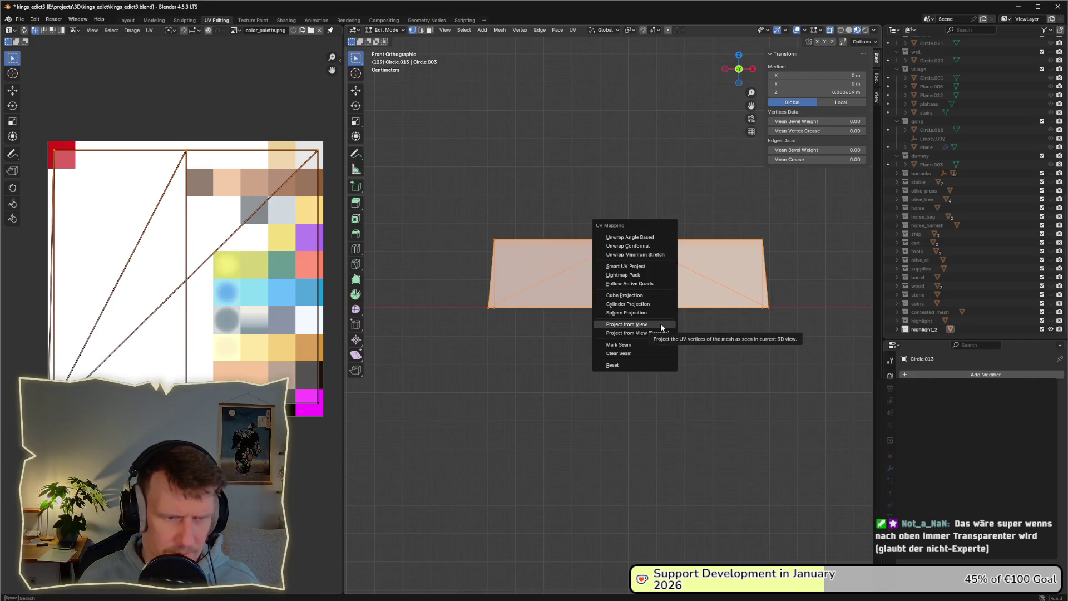
click(661, 324)
Enlarge, stretch vertically and move the UV island over the palette, then save kings_edict3.blend
key(a)
key(s)
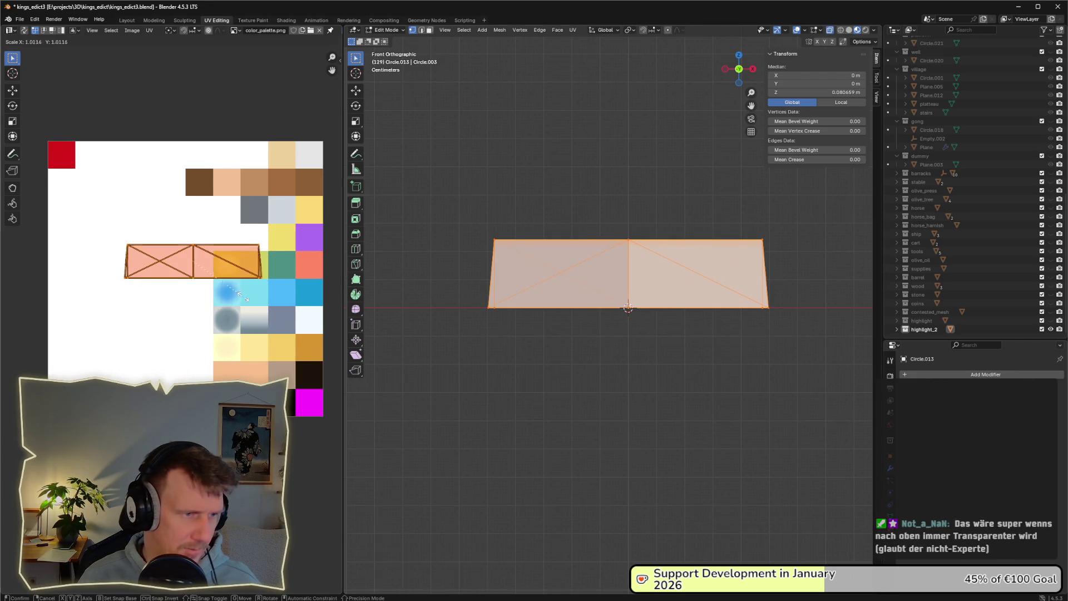
click(295, 307)
key(g)
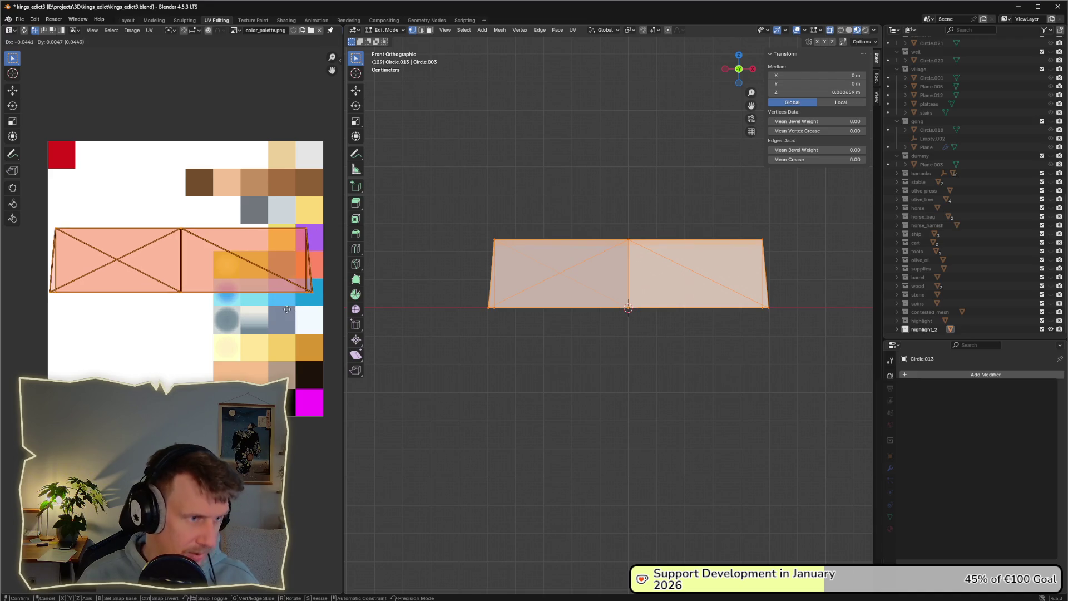
click(288, 313)
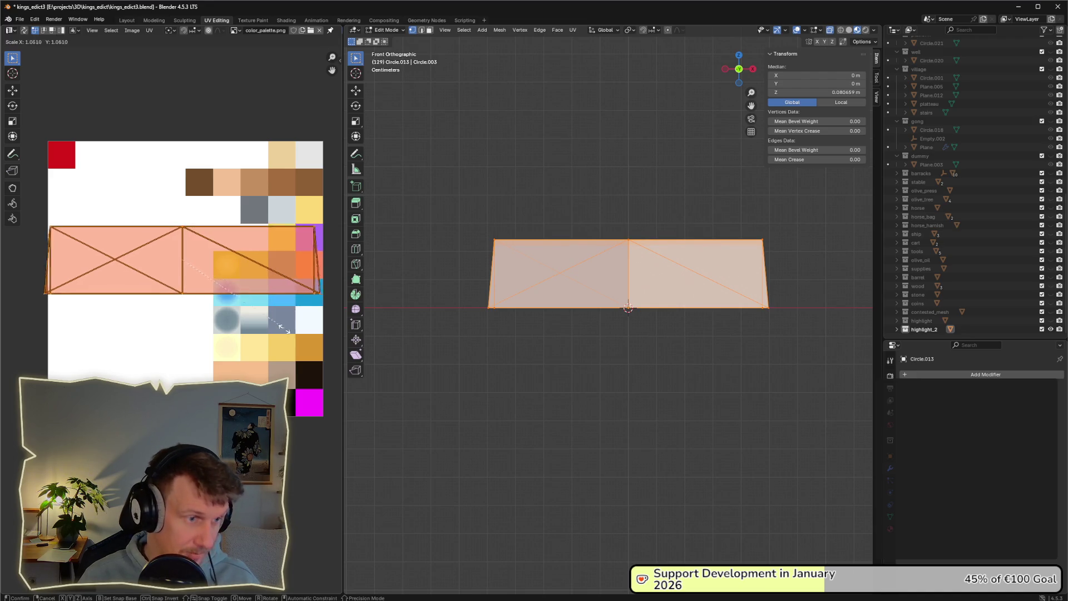
key(y)
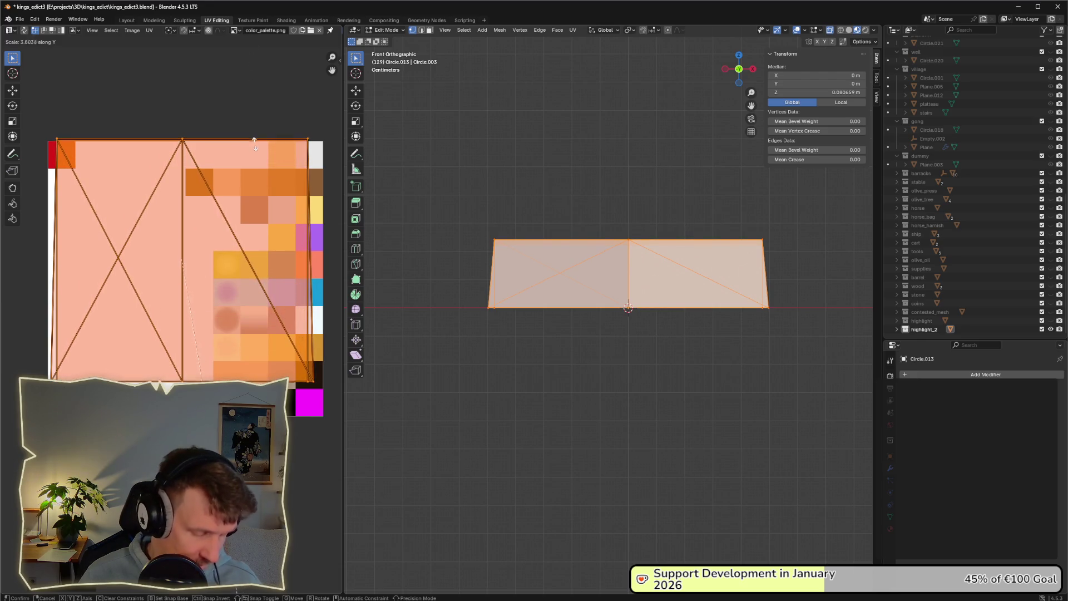
click(255, 156)
key(g)
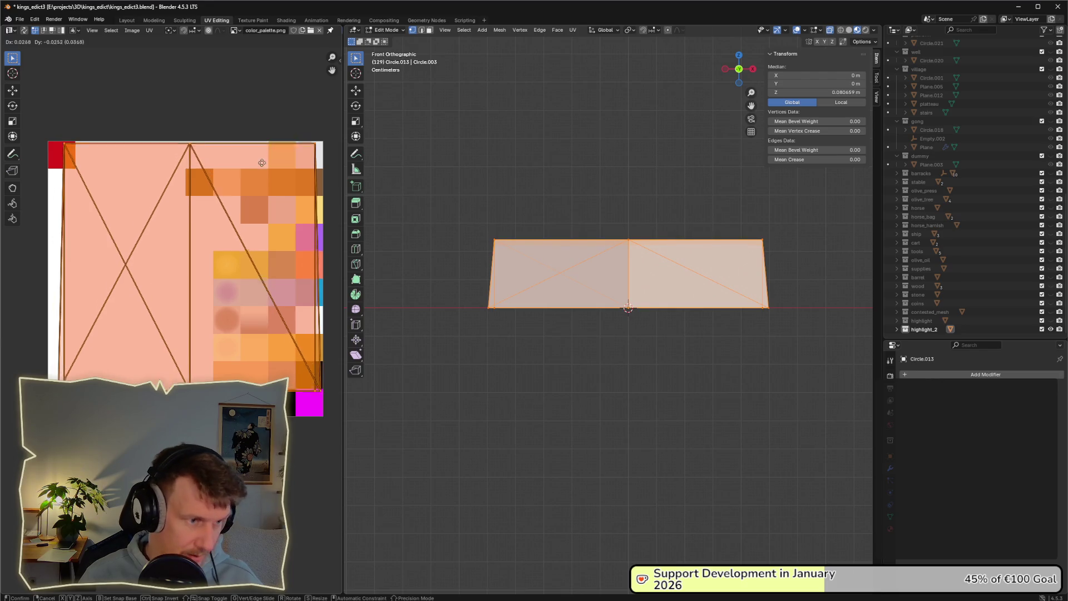
click(261, 171)
click(507, 157)
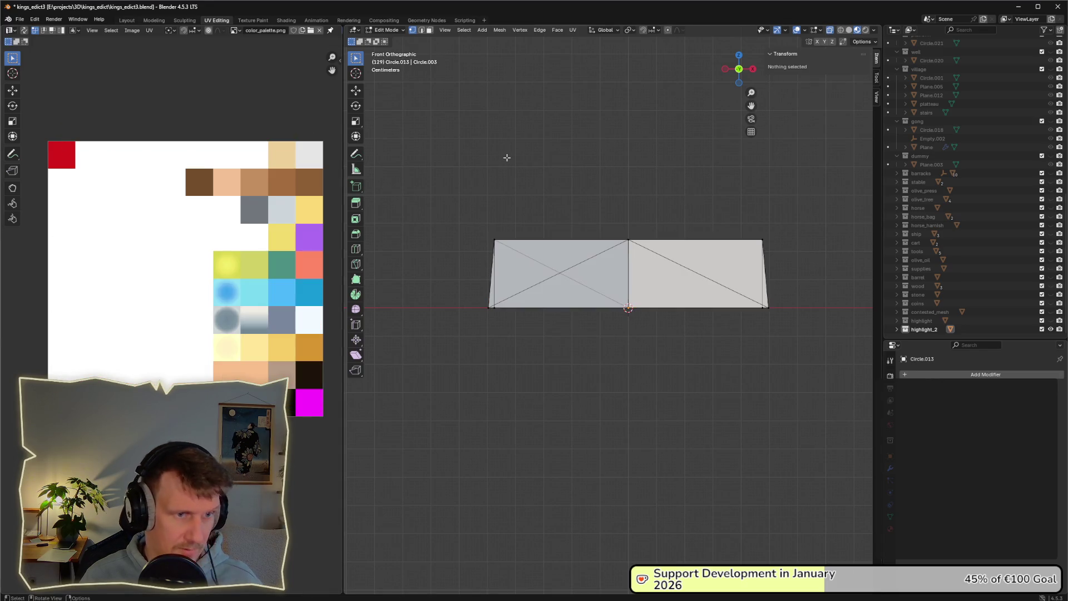
key(ctrl+s)
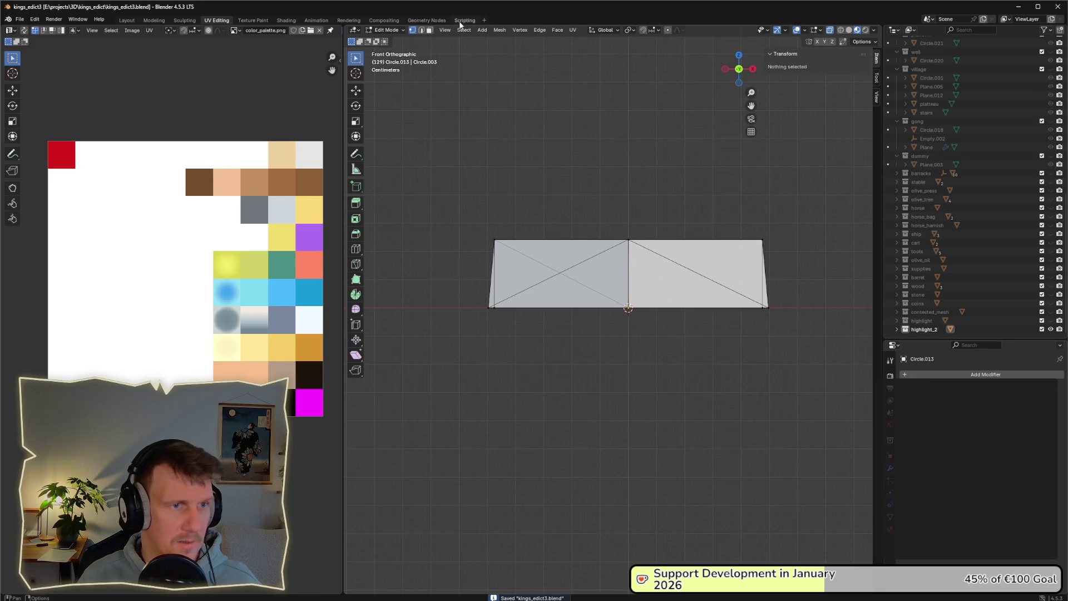
Run the collection export script in the Scripting workspace to re-export the highlight mesh
click(462, 21)
click(735, 30)
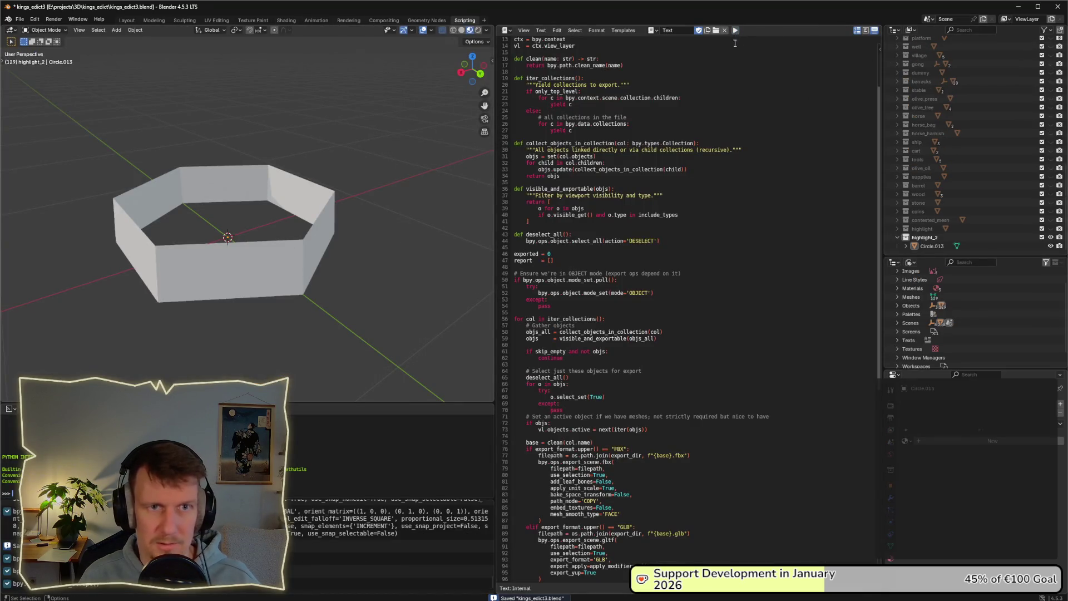
scroll(557, 198, down, 18)
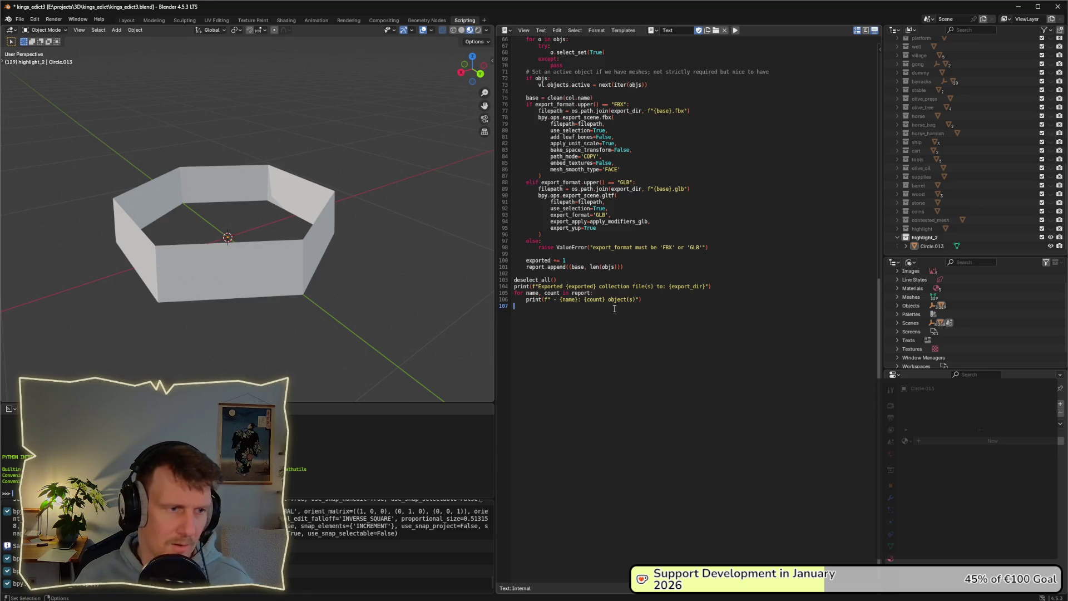
key(alt+Tab)
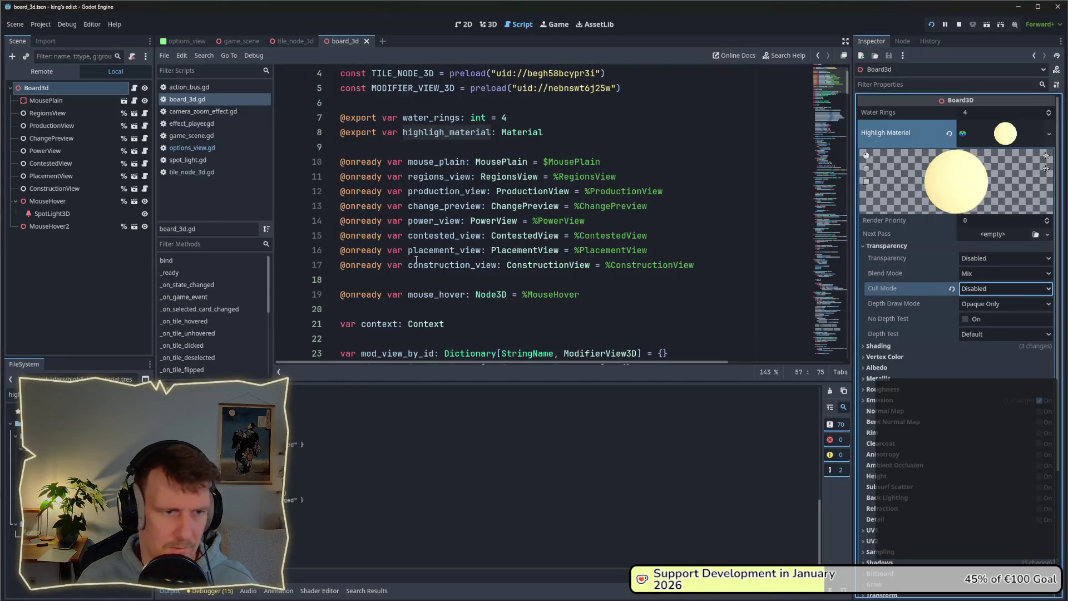
Pan, rotate and zoom around the castle tile's hover border in the game, then stop it
key(alt+Tab)
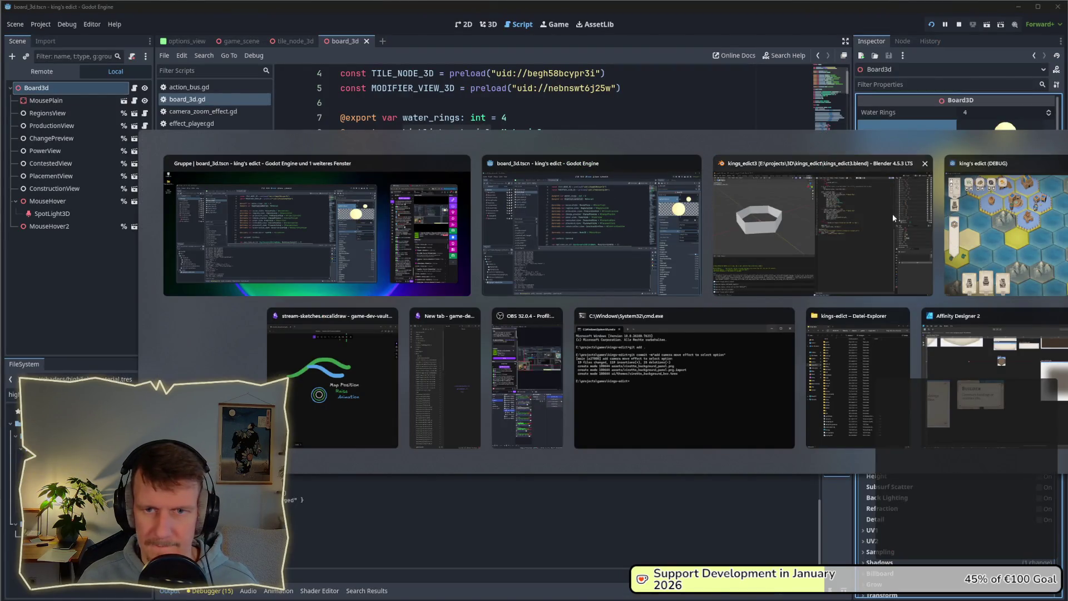
key(alt+Tab)
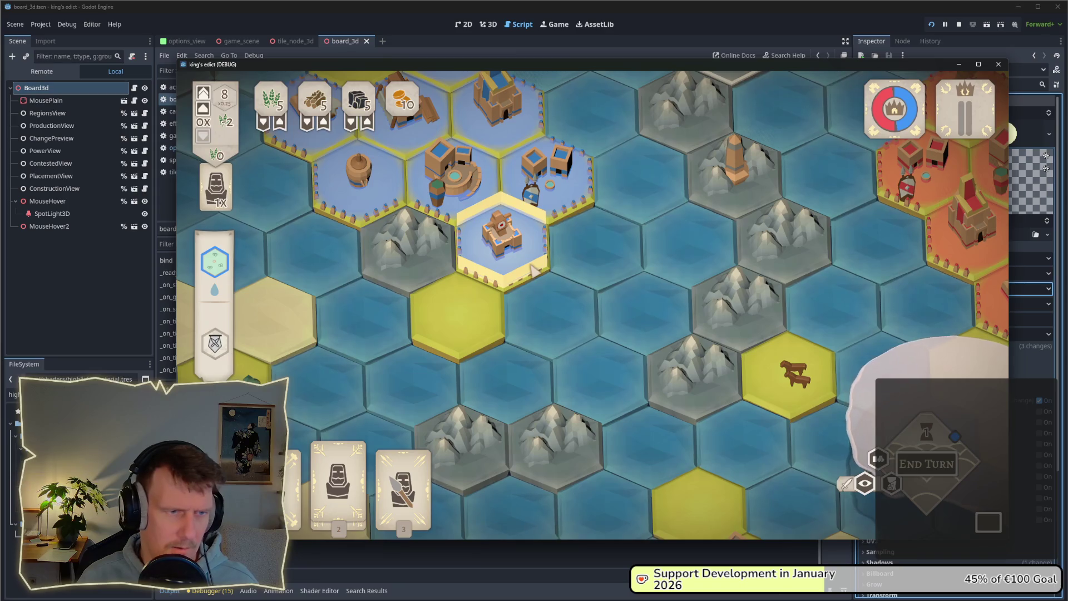
key(a)
key(a)
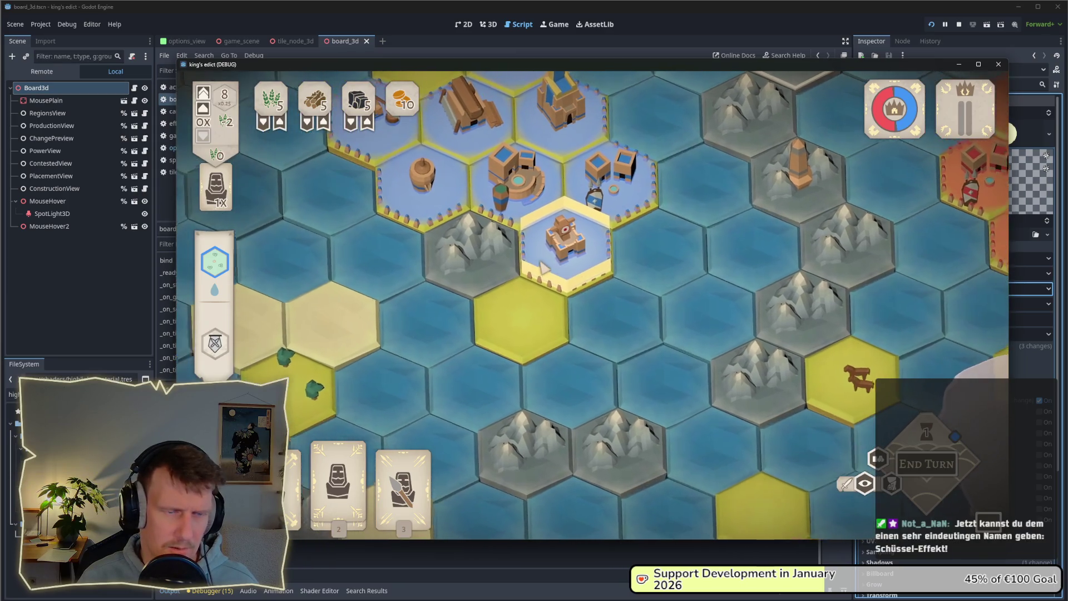
key(e)
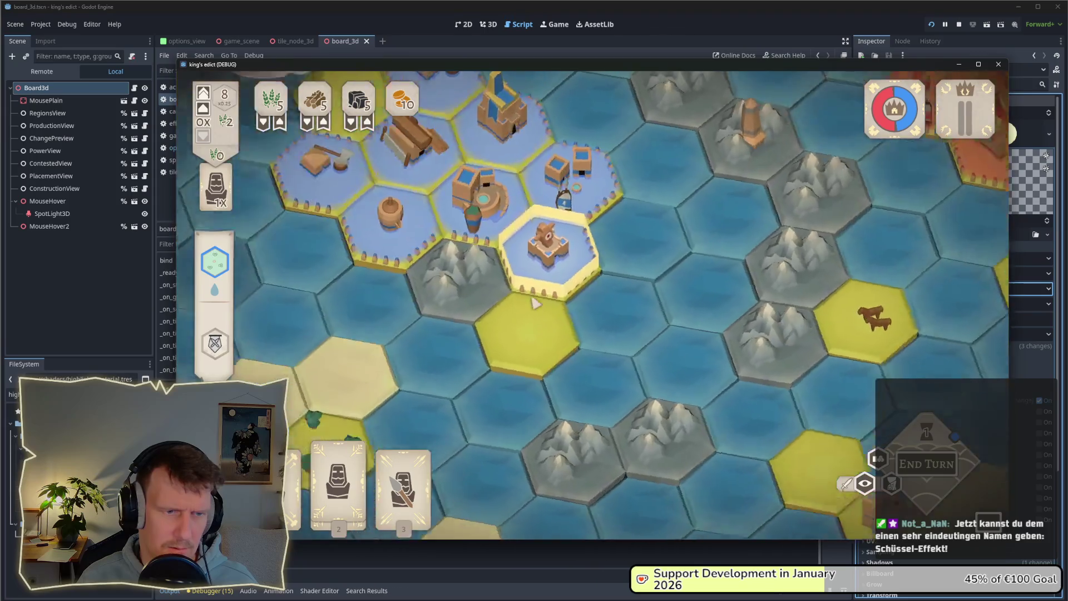
scroll(566, 268, down, 3)
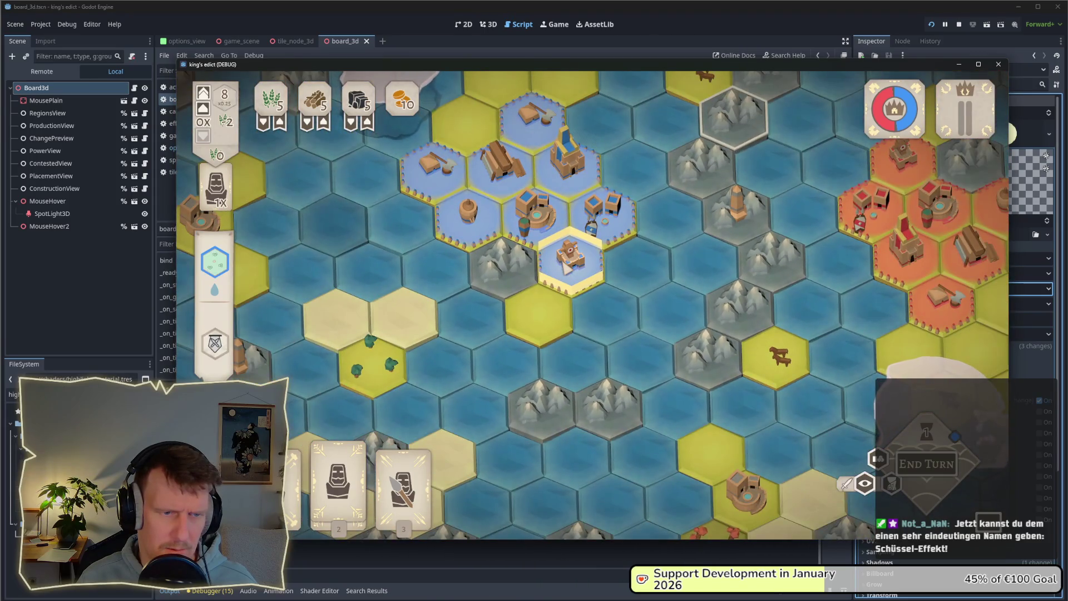
scroll(565, 267, up, 2)
scroll(567, 264, up, 2)
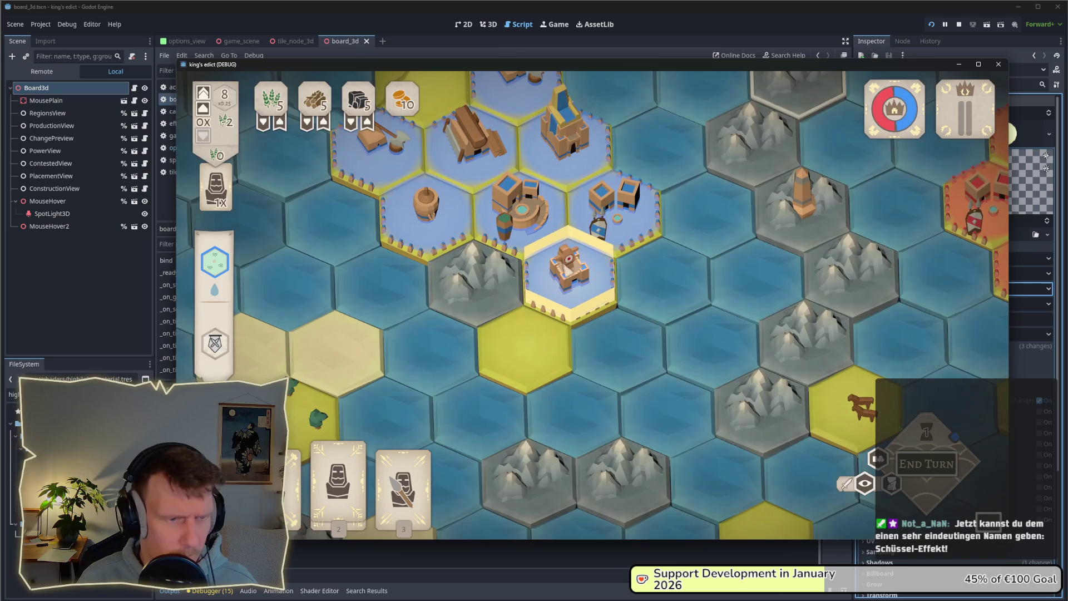
scroll(570, 292, up, 3)
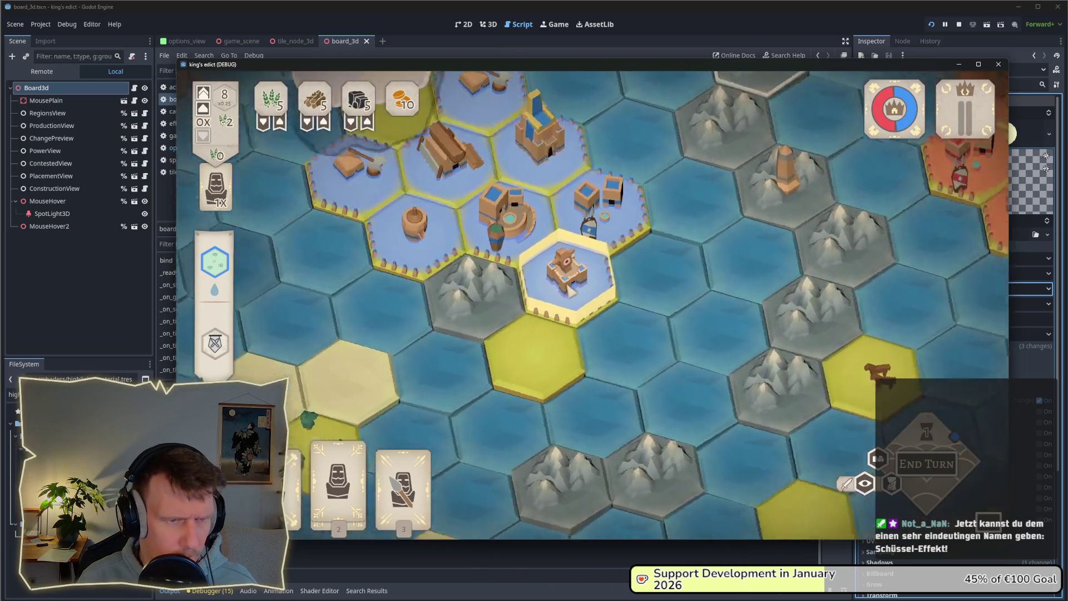
scroll(570, 288, up, 2)
scroll(571, 289, up, 1)
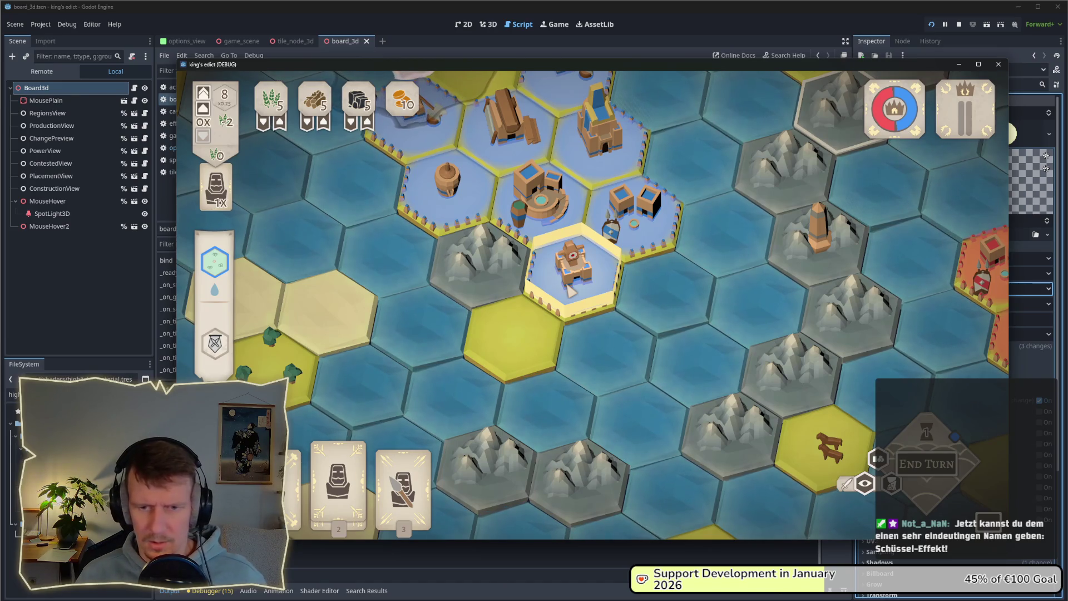
click(959, 24)
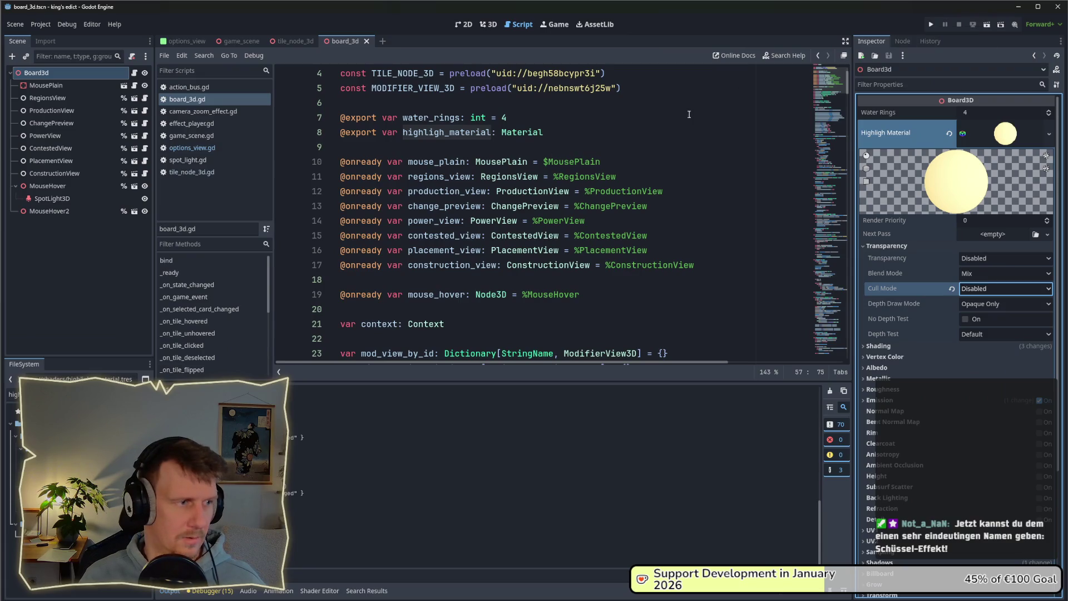
Select MouseHover and orbit and zoom around the hexagon ring in the 3D view
click(70, 188)
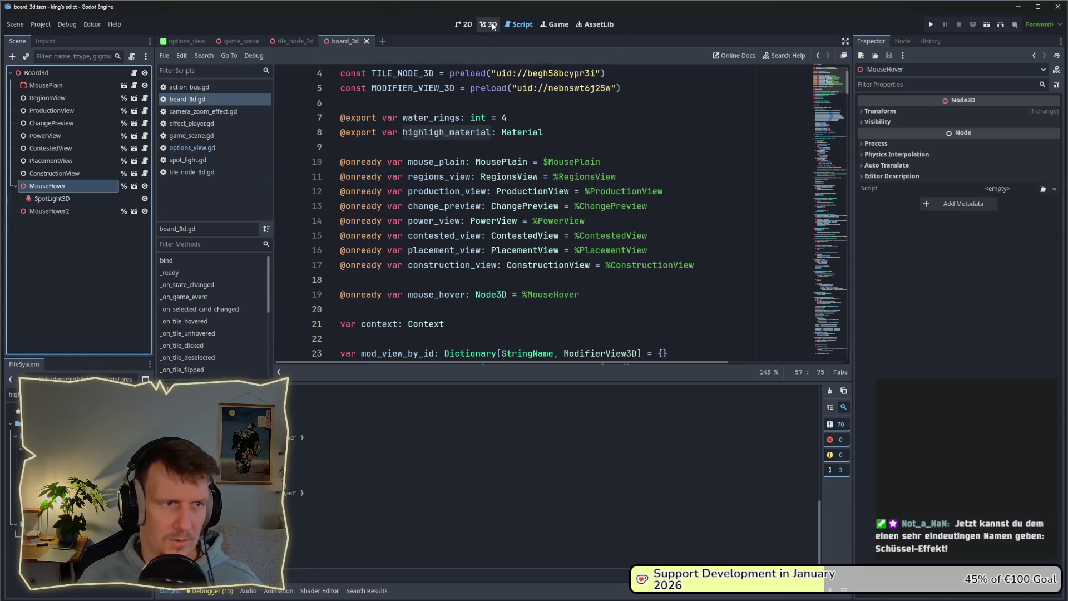
click(493, 26)
scroll(534, 212, up, 5)
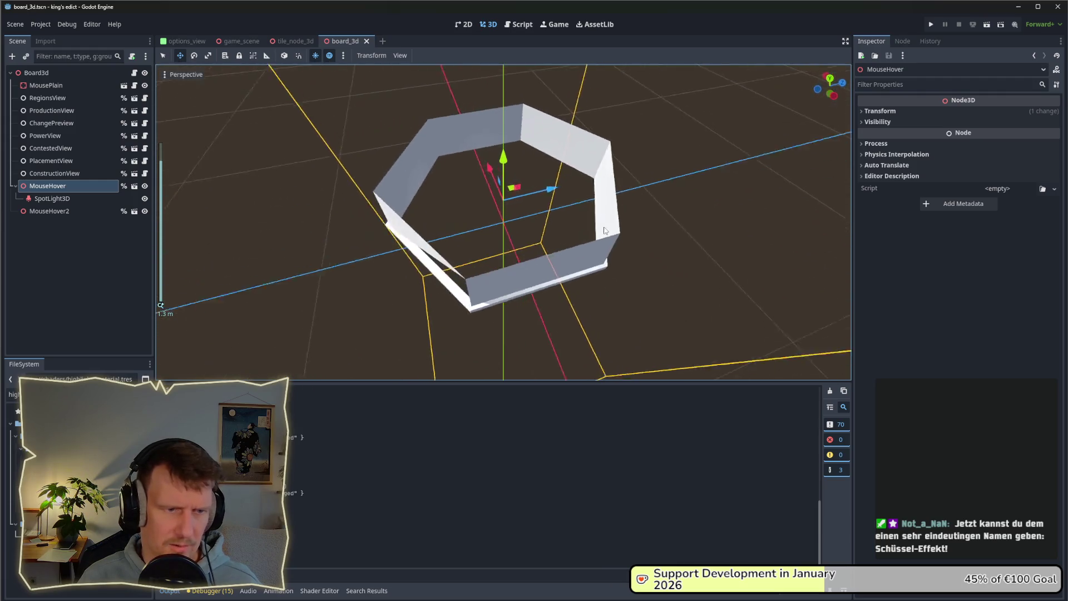
mouse_move(605, 230)
mouse_down()
mouse_move(633, 224)
mouse_move(620, 170)
mouse_move(536, 149)
mouse_move(479, 107)
mouse_move(465, 119)
mouse_move(468, 185)
mouse_up()
scroll(468, 184, up, 5)
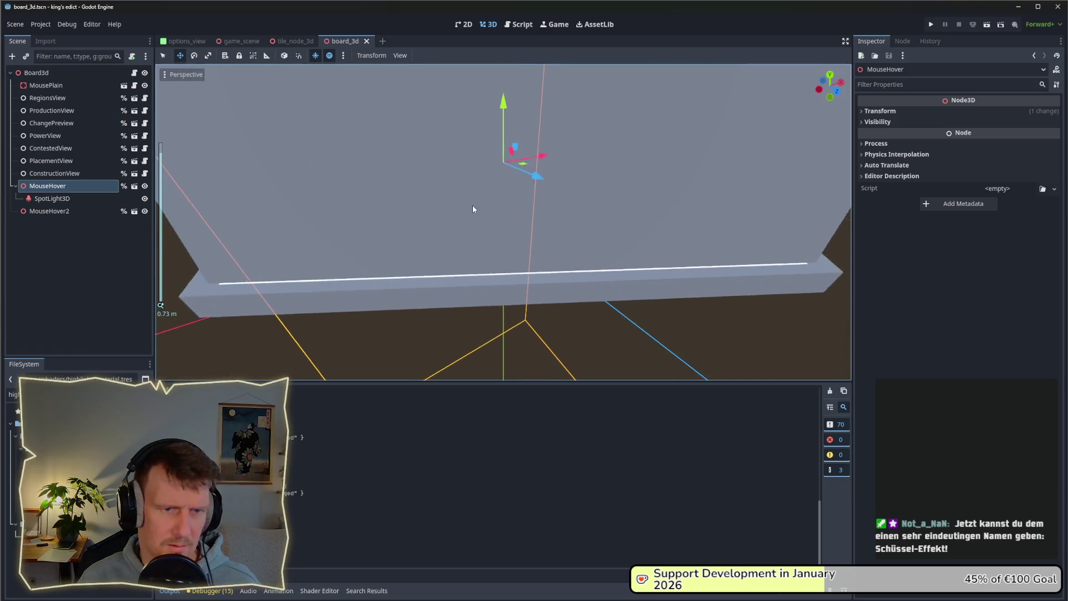
scroll(473, 209, down, 3)
mouse_move(482, 224)
mouse_down()
mouse_move(484, 241)
mouse_move(437, 229)
mouse_move(436, 246)
mouse_move(466, 248)
mouse_move(593, 204)
mouse_move(638, 217)
mouse_move(619, 226)
mouse_up()
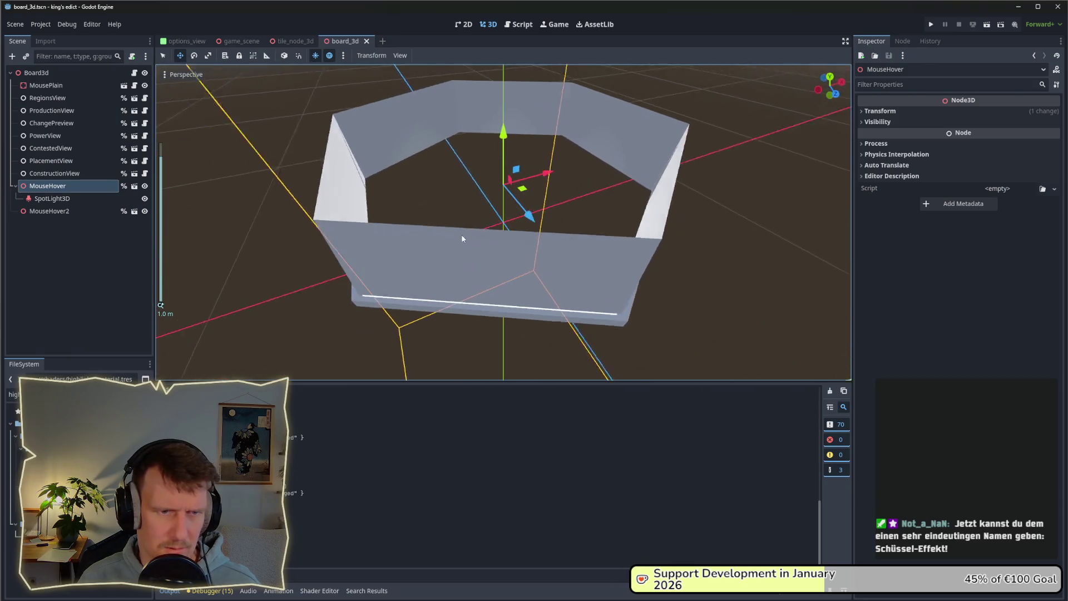
key(alt+Tab)
key(alt+Tab)
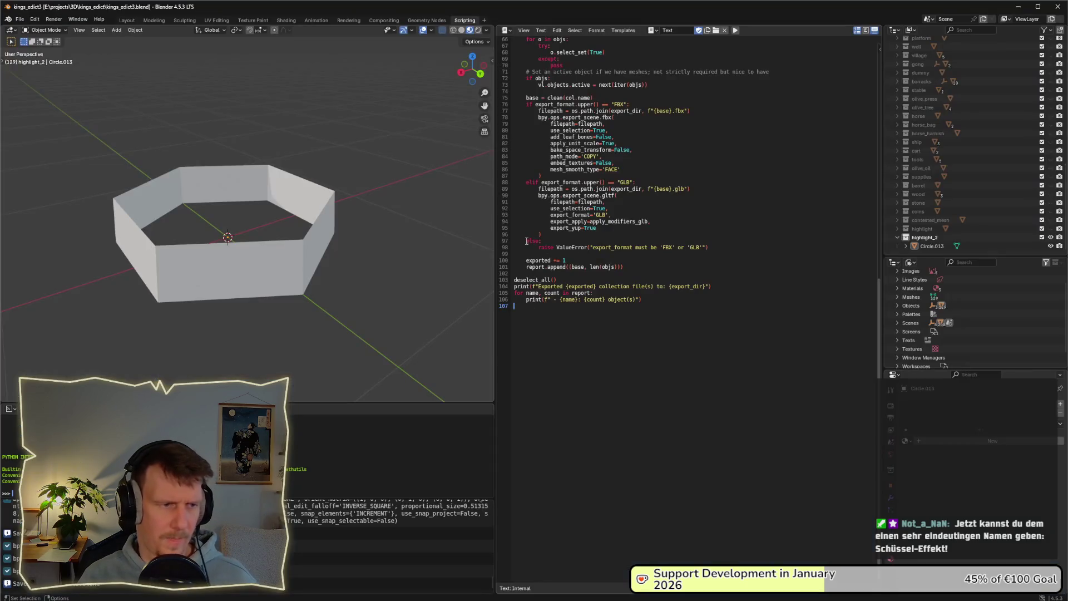
Go to the Modeling workspace, orbit to a side view, and select all of Circle.013 in Edit Mode
click(216, 20)
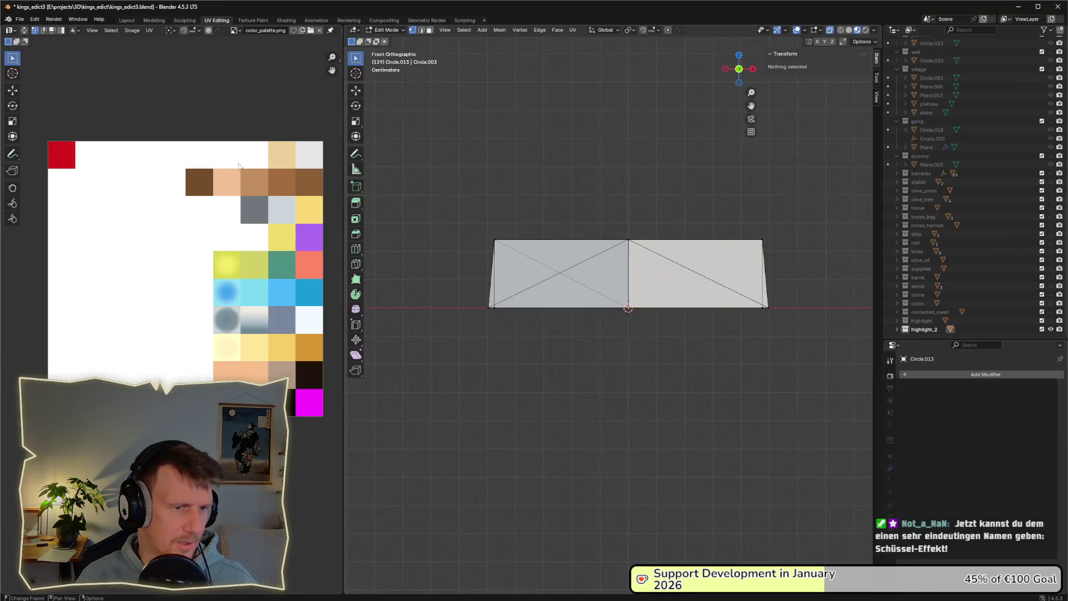
click(178, 20)
drag(287, 214, 353, 306)
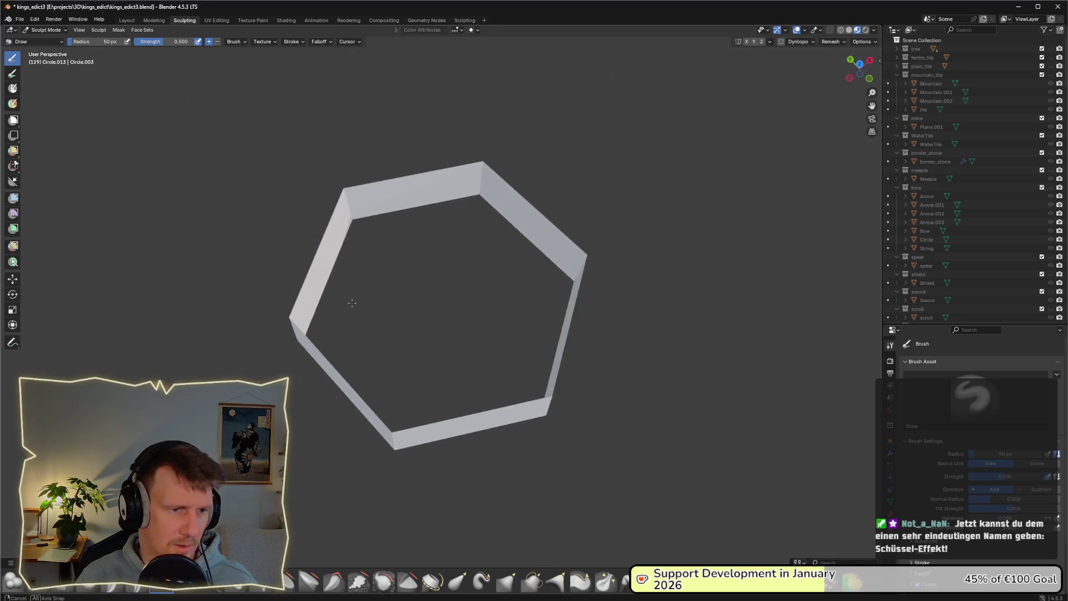
click(154, 21)
mouse_move(389, 268)
mouse_down()
mouse_move(484, 334)
mouse_move(523, 341)
mouse_move(582, 300)
mouse_move(540, 299)
mouse_up()
scroll(427, 299, up, 3)
key(Tab)
key(Tab)
key(a)
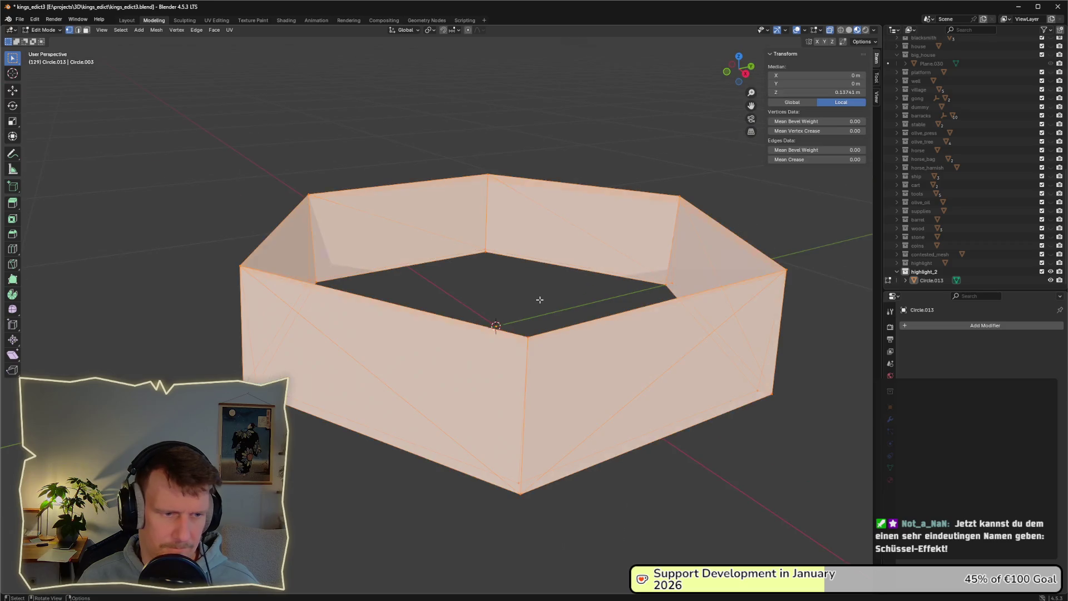
click(816, 29)
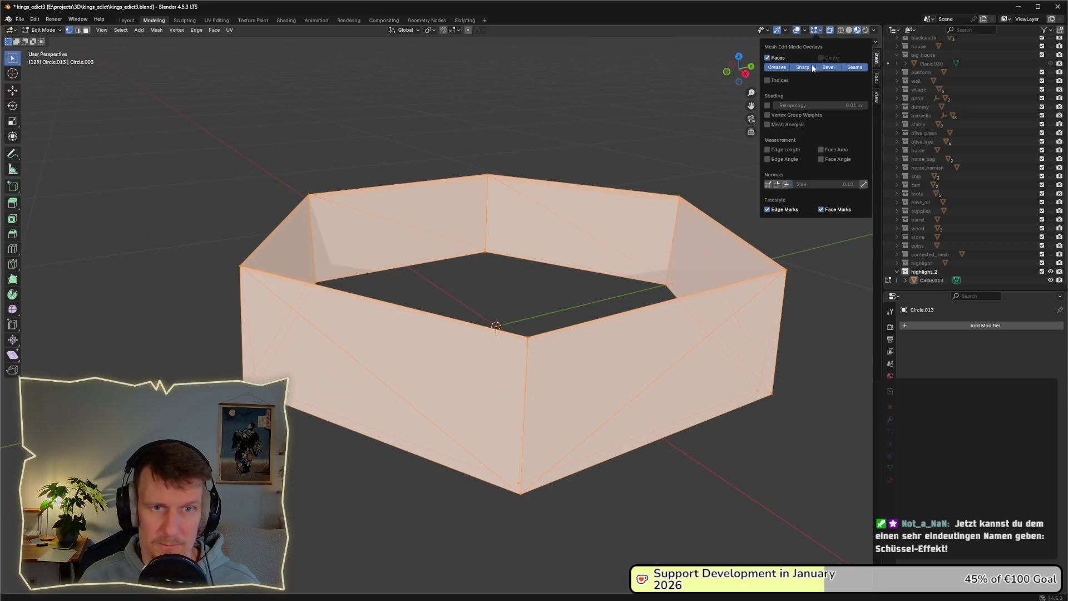
click(805, 29)
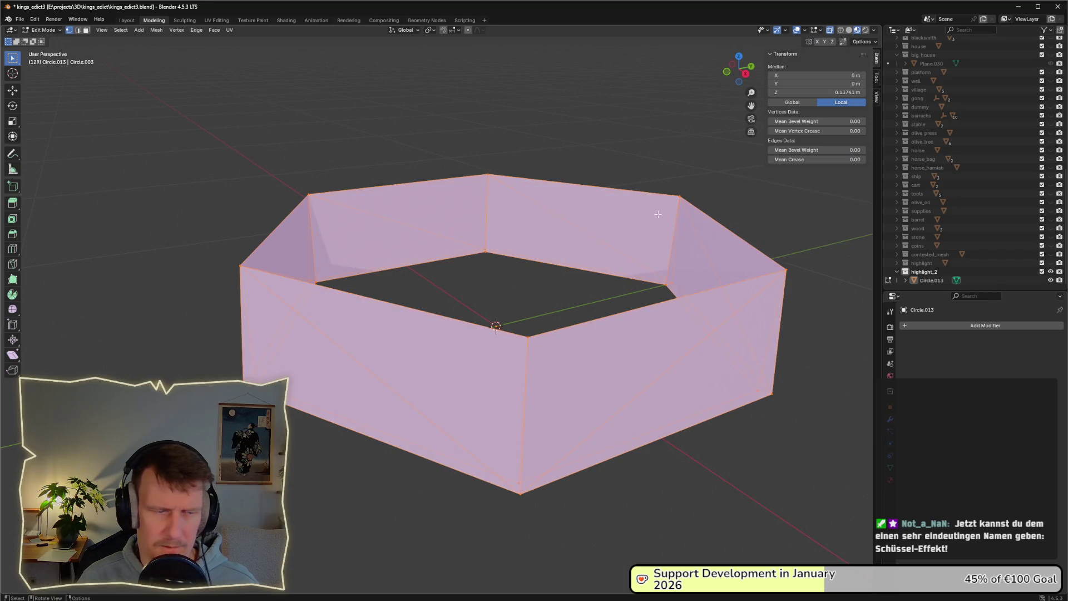
right_click(602, 204)
click(603, 206)
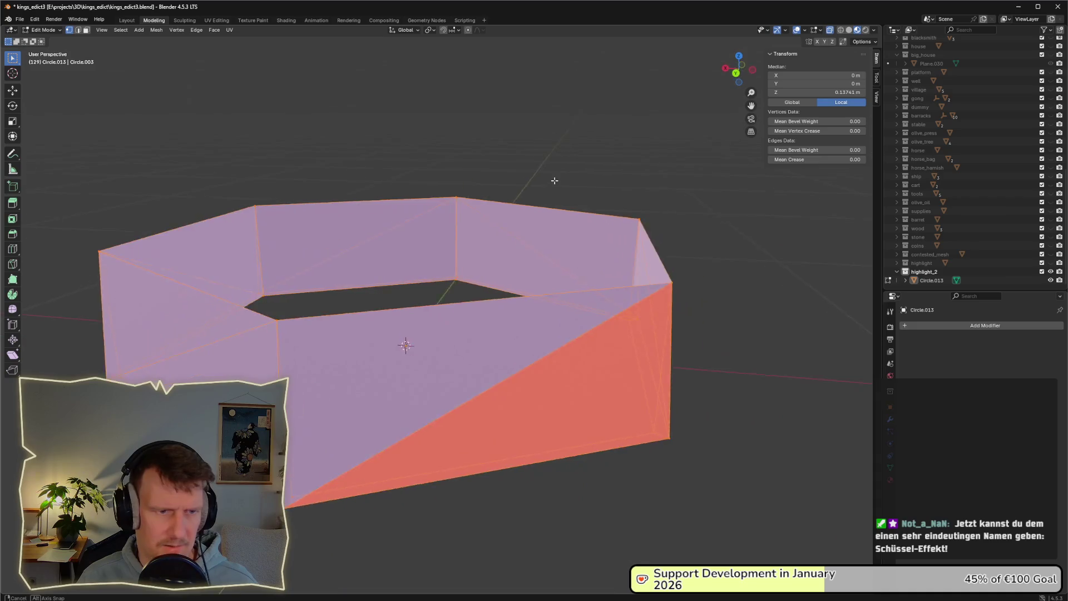
key(Tab)
key(Tab)
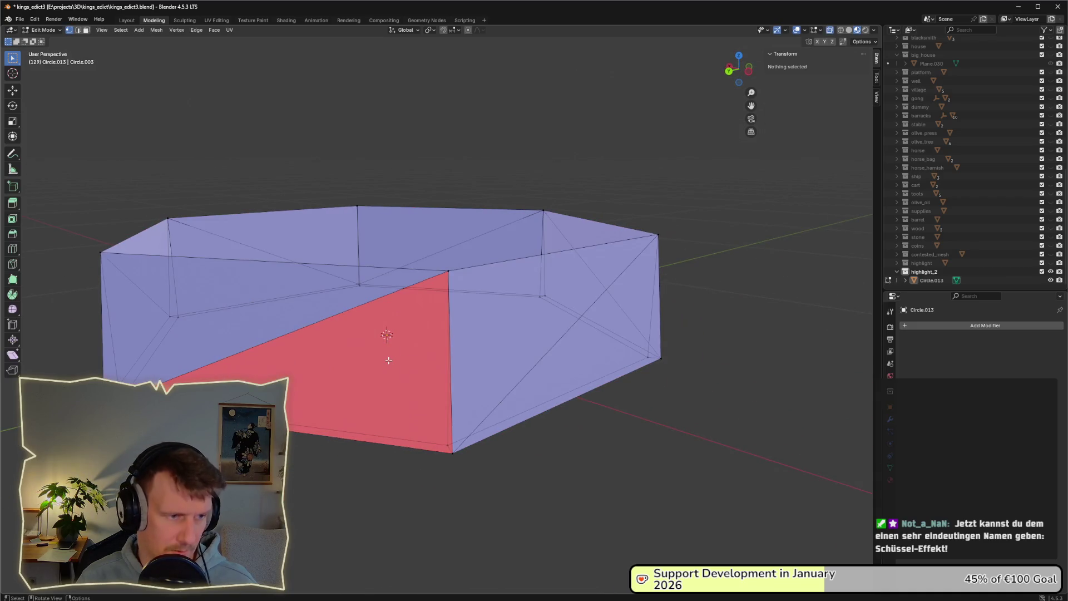
right_click(429, 344)
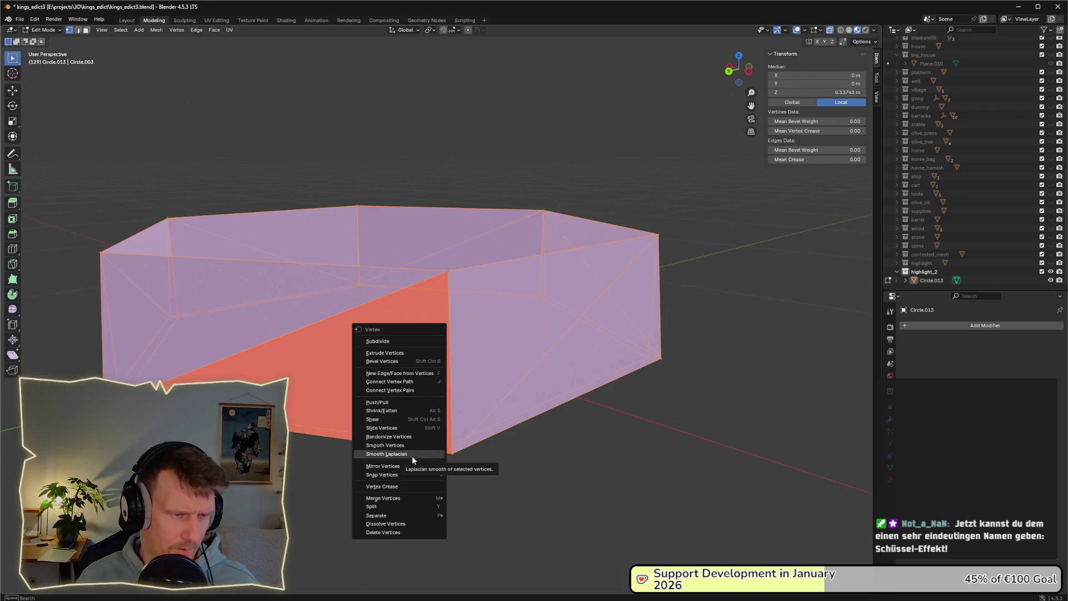
mouse_move(417, 516)
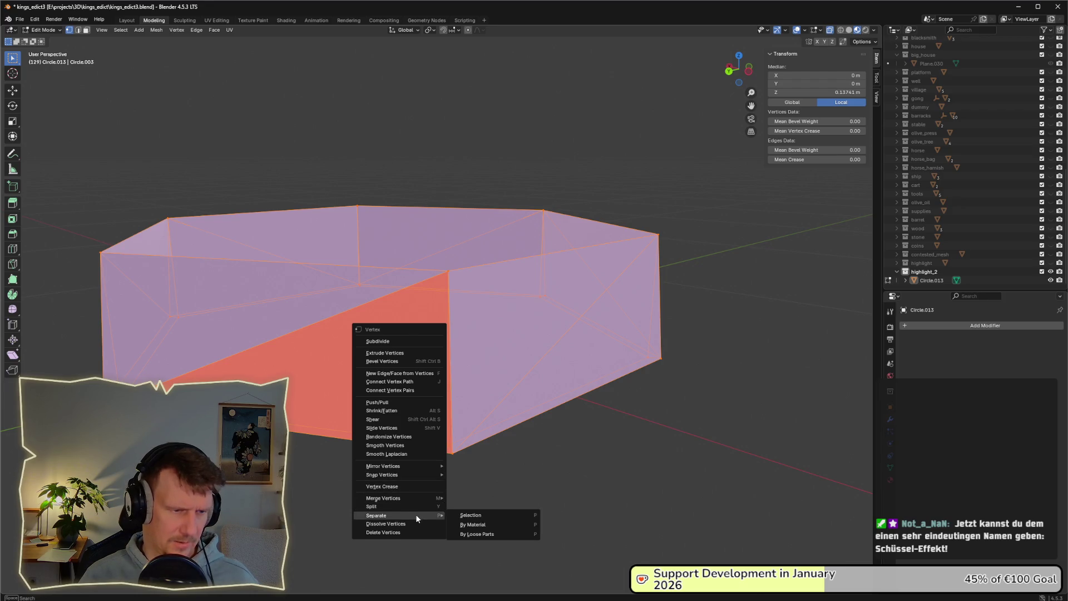
key(Escape)
drag(416, 514, 423, 409)
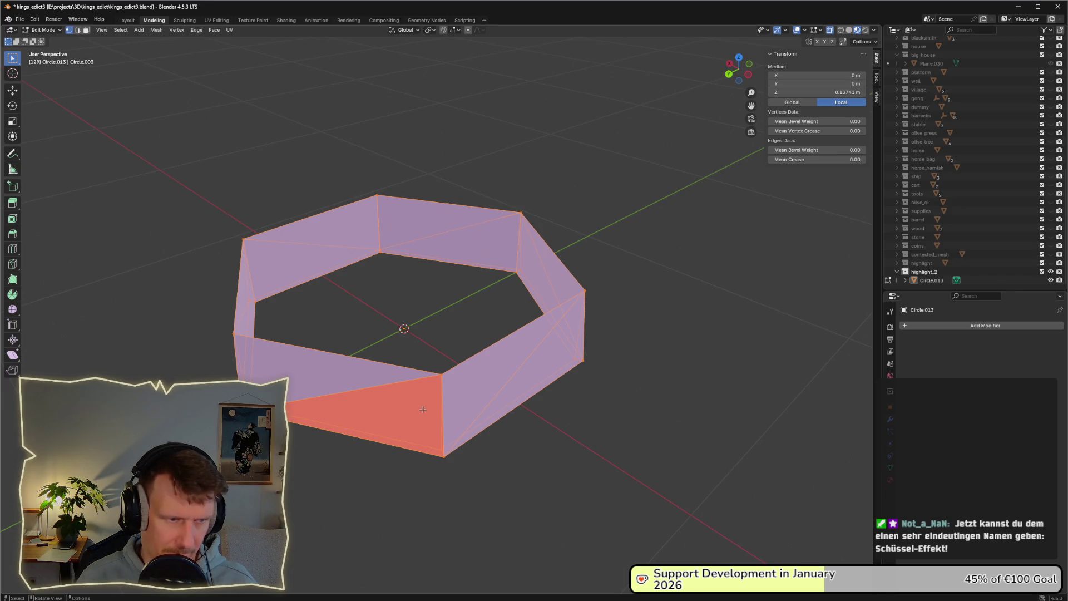
key(F2)
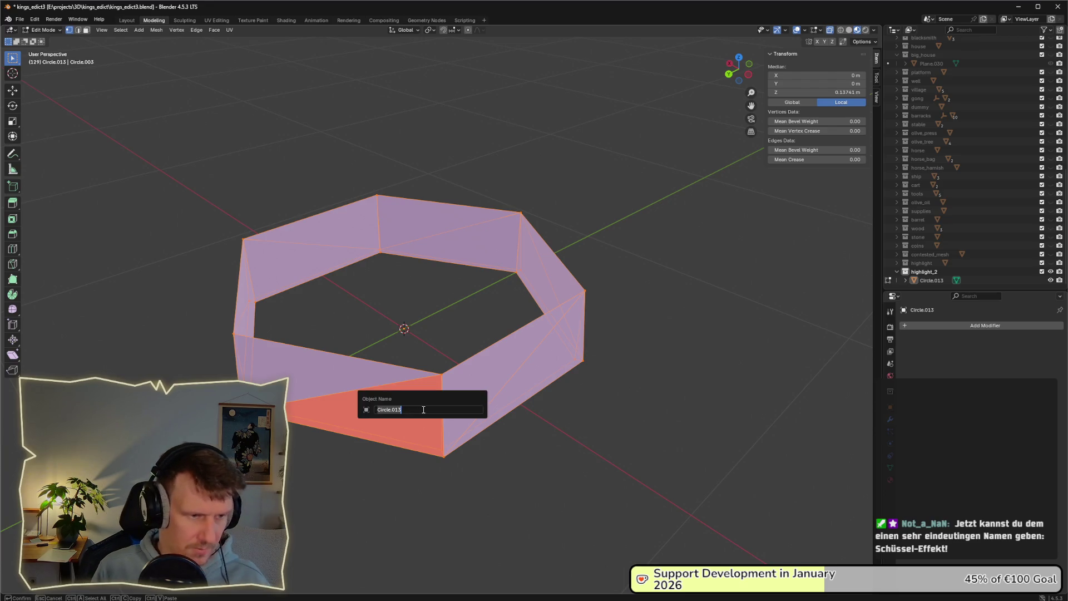
key(Escape)
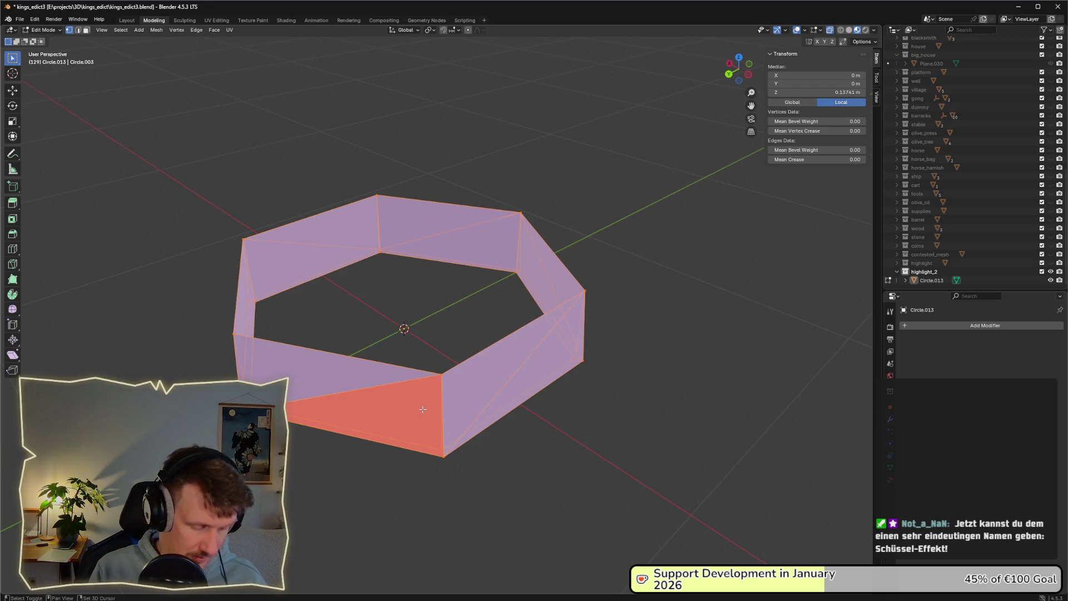
key(shift+F2)
key(shift+F1)
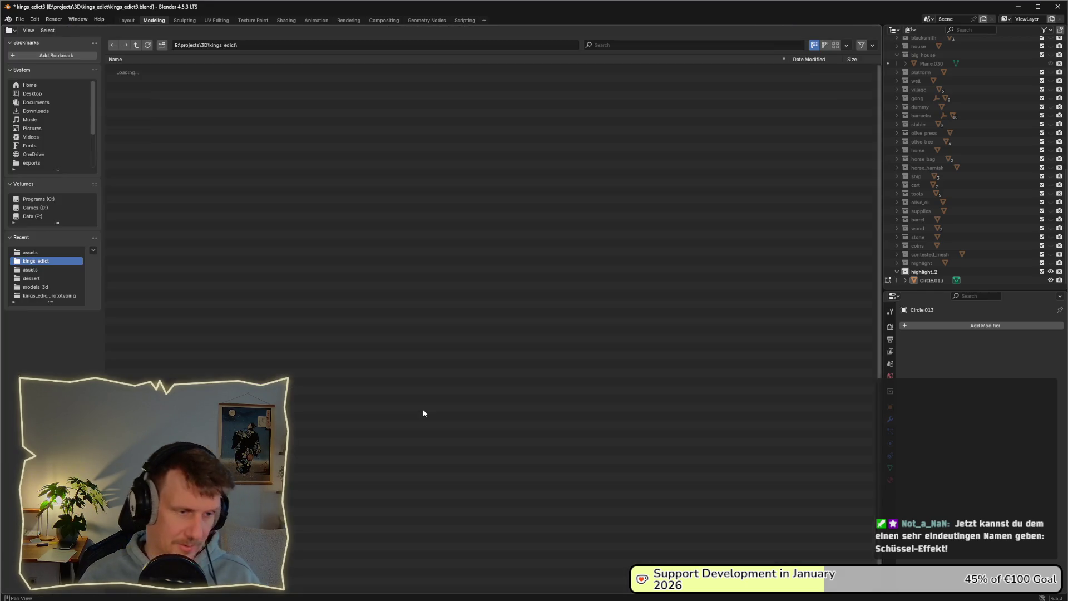
key(shift+F4)
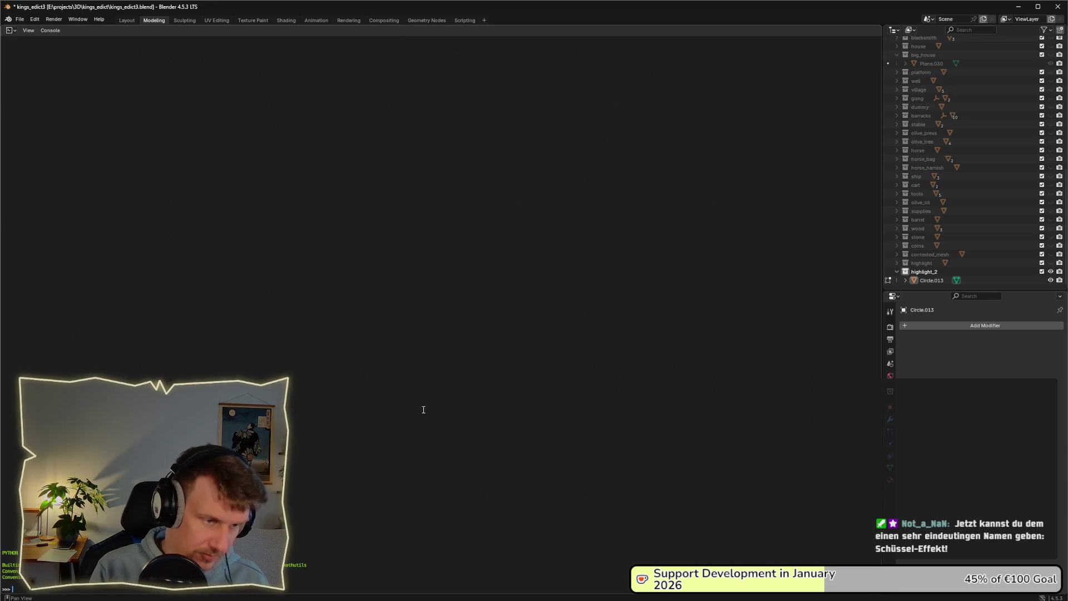
key(shift+F5)
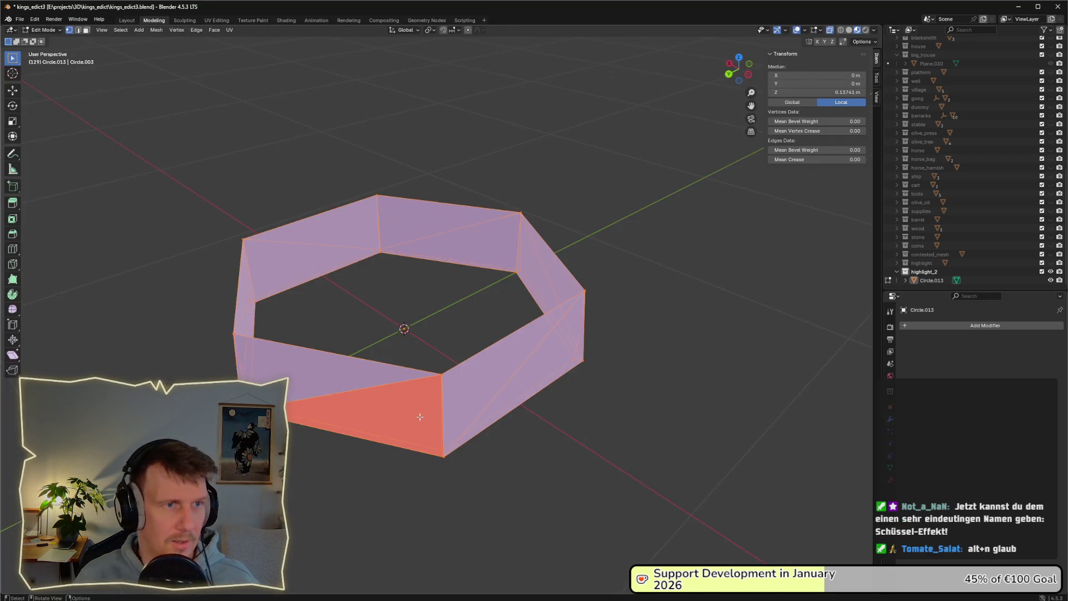
Clear the face selection and undo/redo to restore the open hexagonal ring
click(421, 455)
key(Tab)
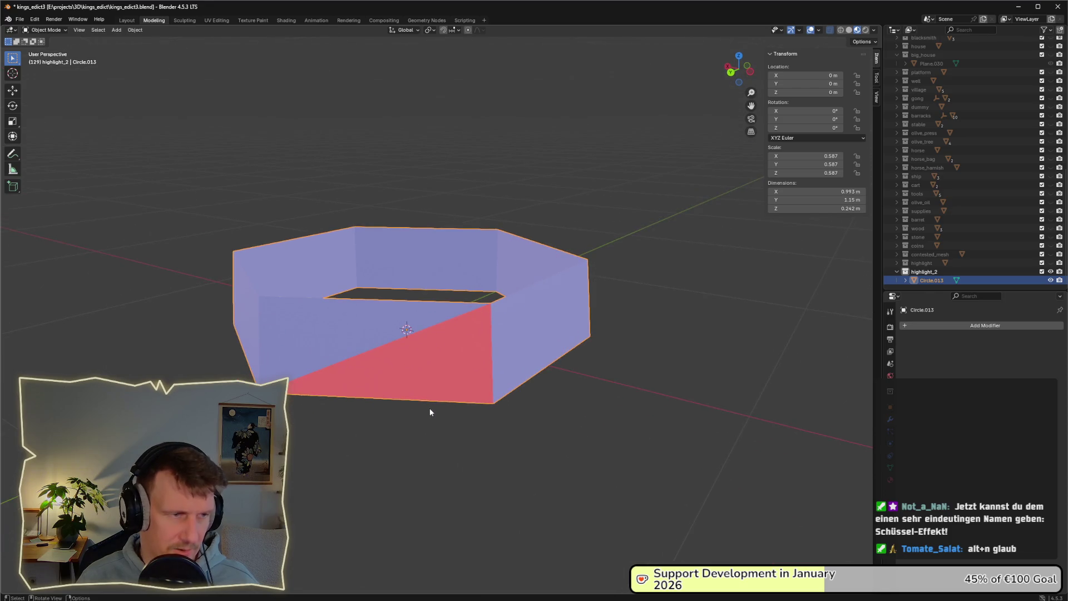
key(ctrl+z)
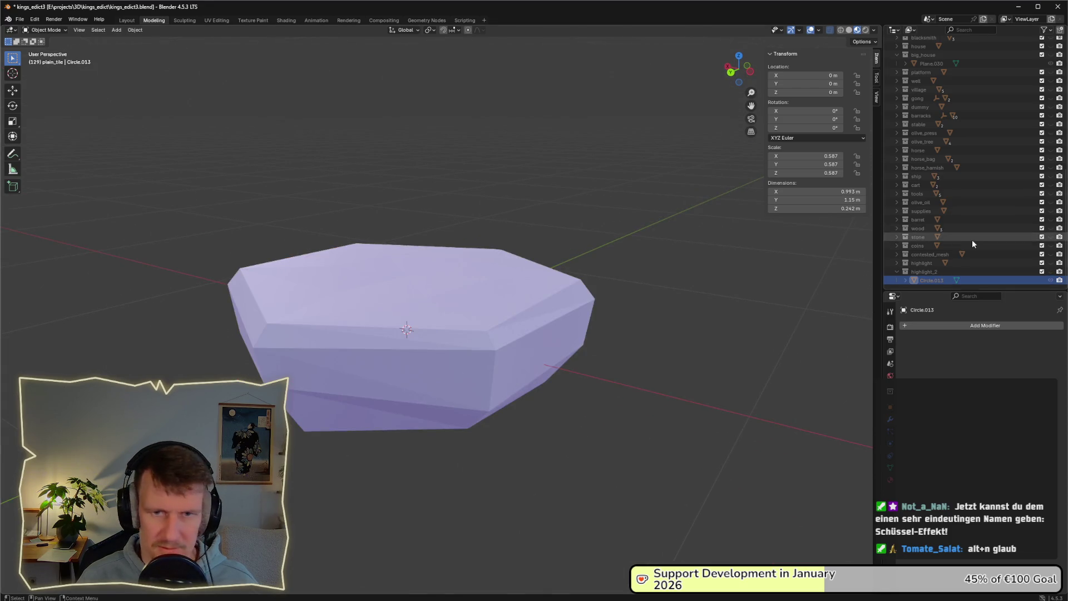
key(ctrl+shift+z)
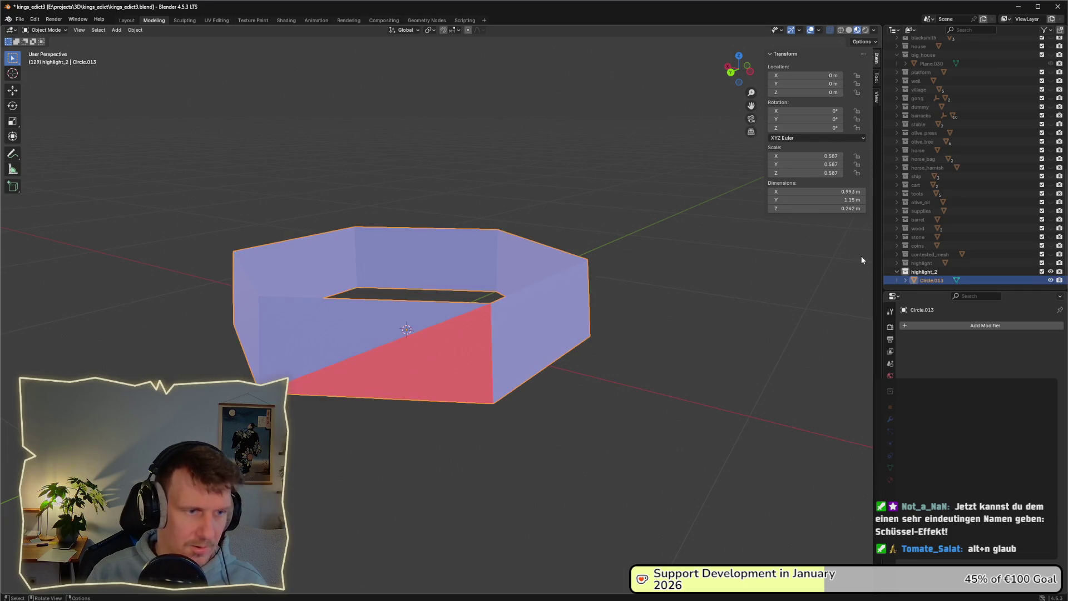
In Edit Mode, flip the normal of the red inward-facing wall face
key(Tab)
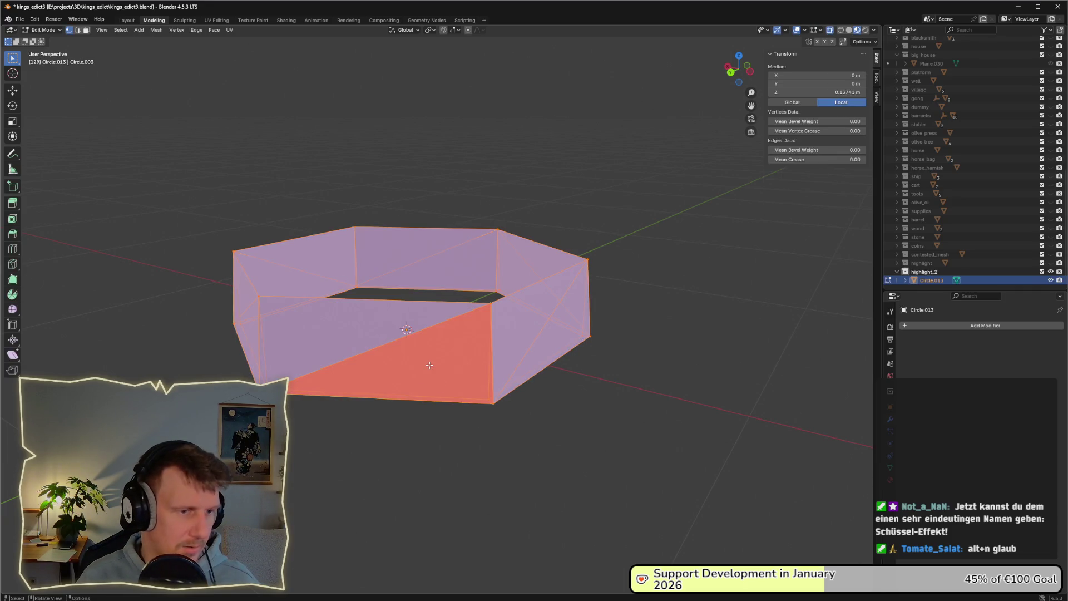
key(alt+a)
click(413, 367)
scroll(467, 417, up, 2)
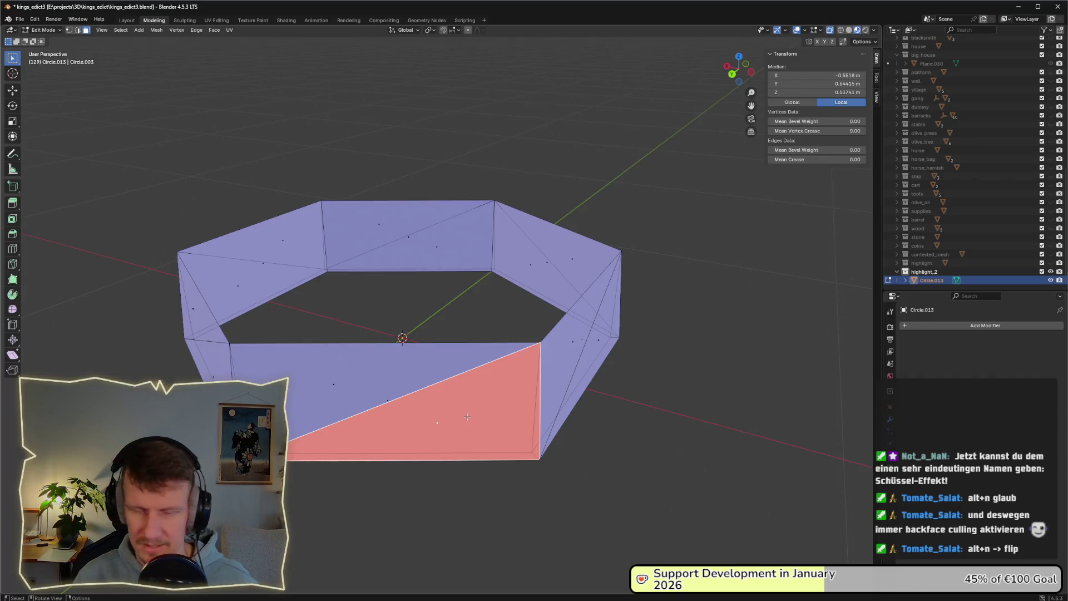
key(alt+n)
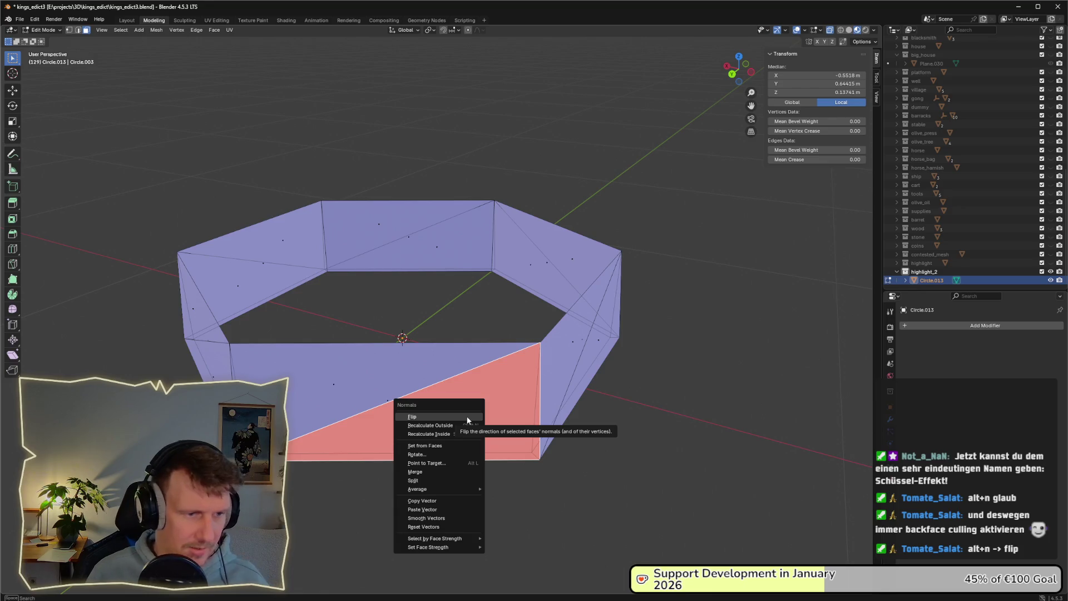
click(466, 417)
Return the ring to Object Mode and save kings_edict3.blend
key(ctrl+s)
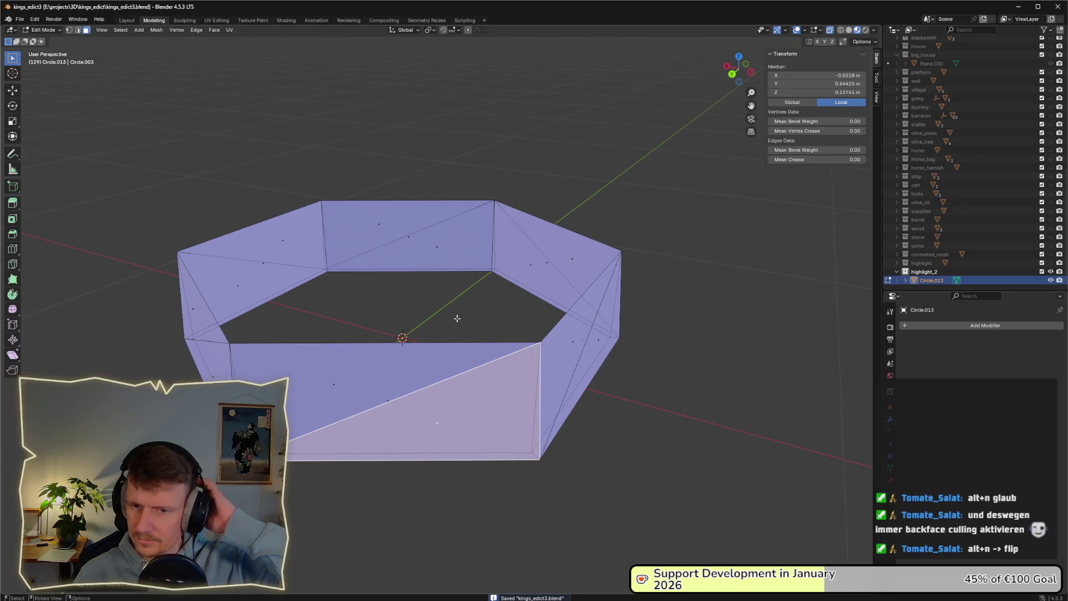
mouse_move(450, 278)
mouse_down()
mouse_move(446, 353)
mouse_move(387, 350)
mouse_up()
key(Tab)
key(ctrl+s)
scroll(373, 320, down, 3)
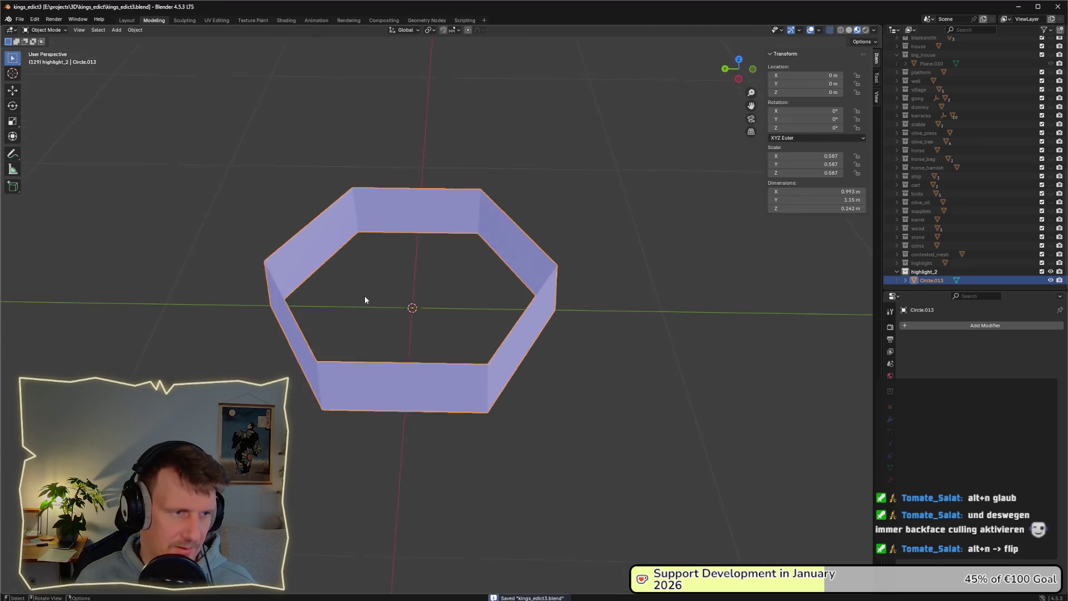
Run the export script in the Scripting workspace to re-export Circle.013, then switch to Godot
mouse_move(365, 296)
mouse_down()
mouse_move(392, 308)
mouse_move(522, 277)
mouse_move(444, 302)
mouse_move(420, 346)
mouse_move(457, 334)
mouse_move(436, 343)
mouse_move(465, 360)
mouse_move(449, 362)
mouse_move(458, 377)
mouse_move(321, 171)
mouse_up()
scroll(420, 346, up, 2)
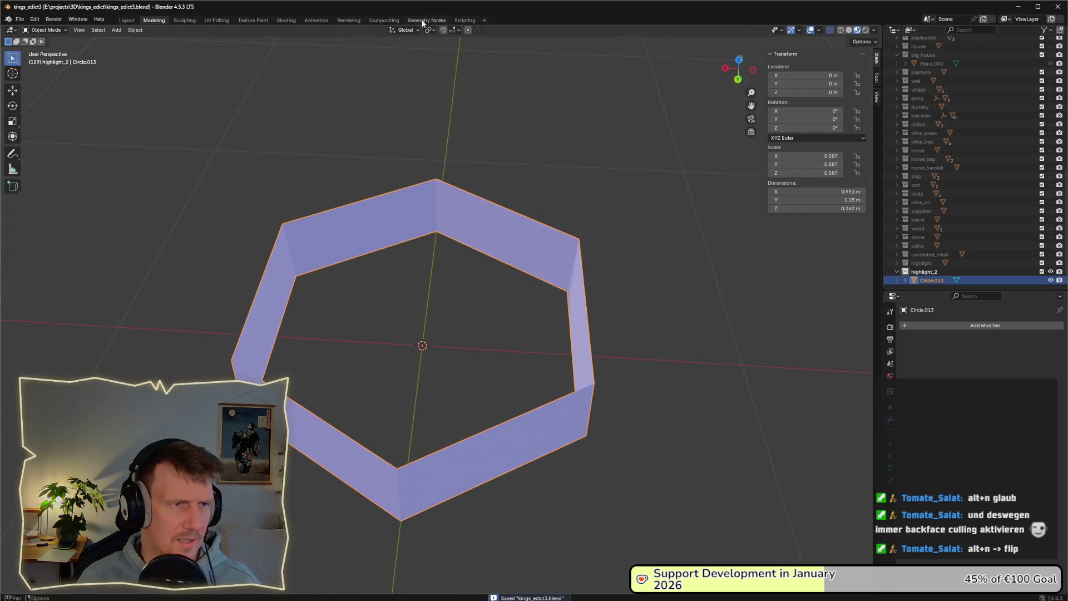
click(466, 20)
click(735, 31)
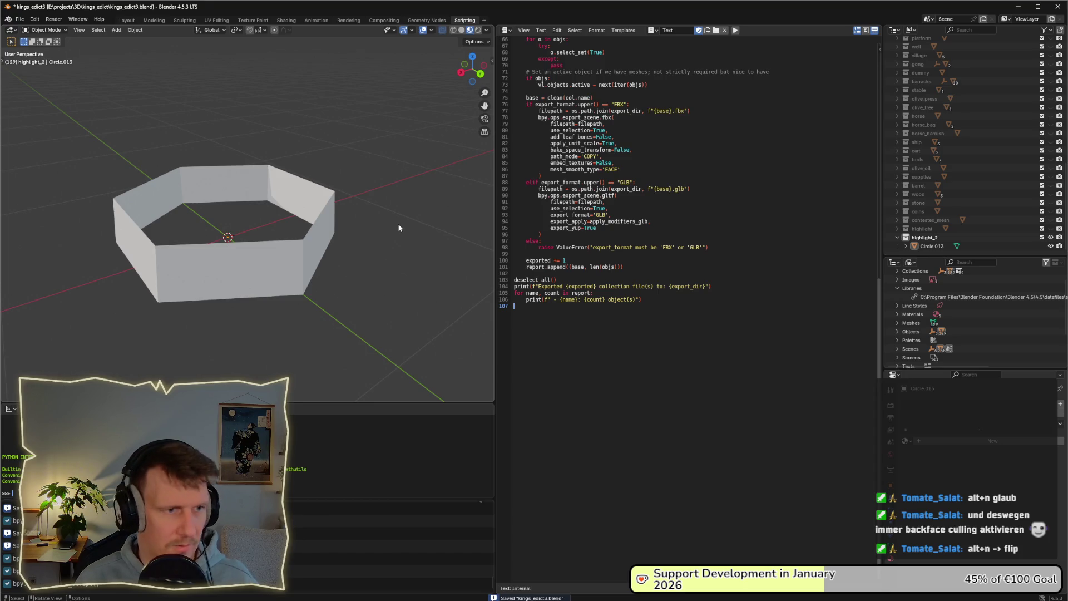
key(alt+Tab)
key(alt+Tab)
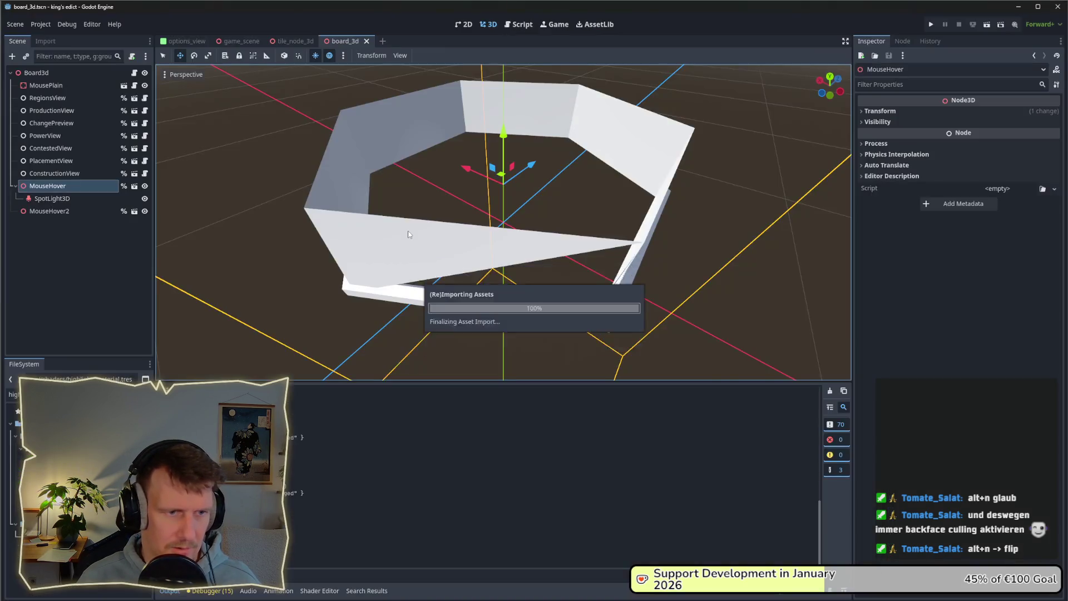
Orbit and zoom the viewport to check the reimported hexagonal ring's walls
mouse_move(472, 222)
mouse_down()
mouse_move(423, 210)
mouse_move(412, 239)
mouse_move(431, 226)
mouse_move(442, 239)
mouse_move(428, 289)
mouse_move(389, 275)
mouse_move(448, 253)
mouse_move(418, 245)
mouse_move(392, 255)
mouse_move(429, 279)
mouse_up()
scroll(408, 258, up, 5)
scroll(430, 279, down, 4)
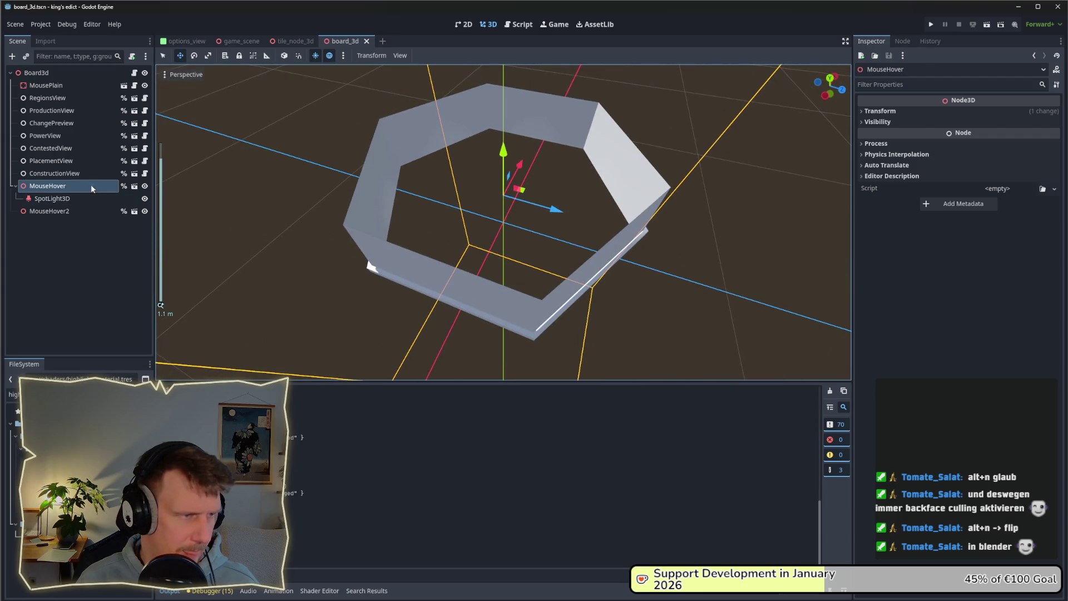
Select the MouseHover node and bring up its context menu
right_click(73, 187)
key(Escape)
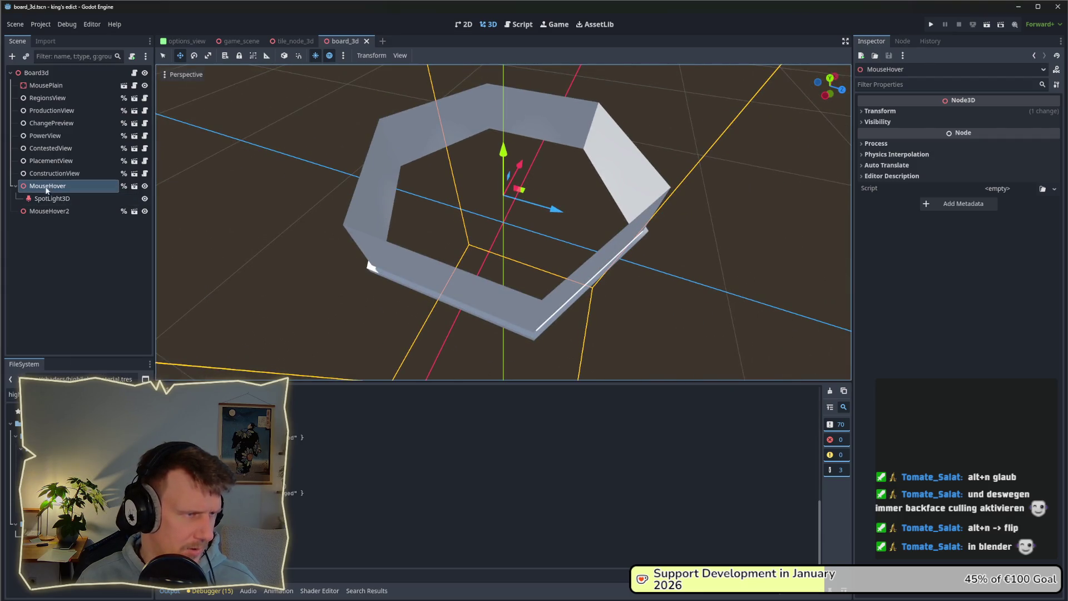
click(47, 190)
right_click(47, 189)
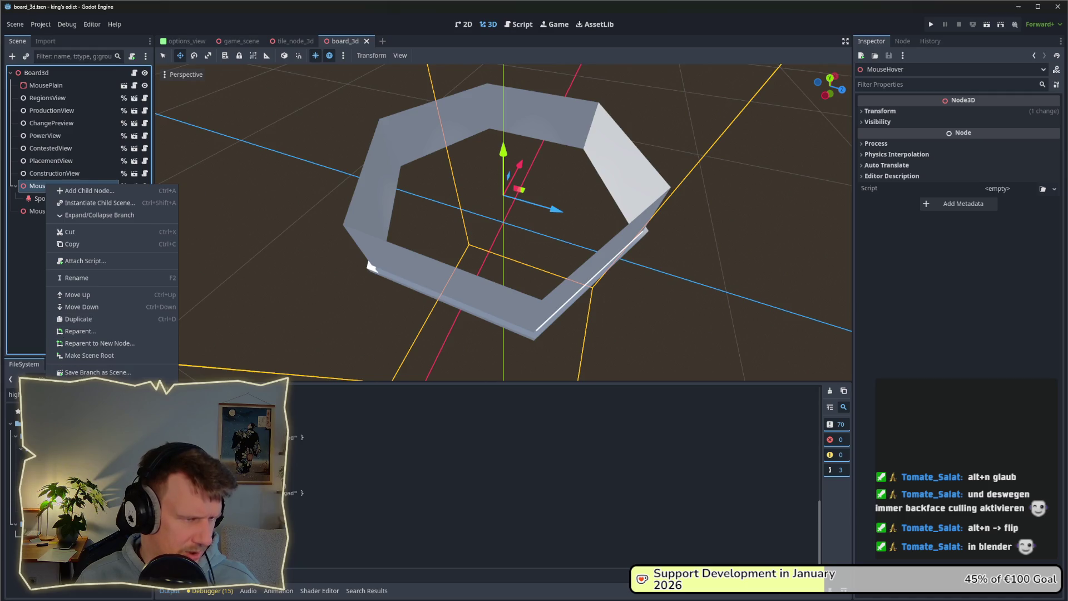
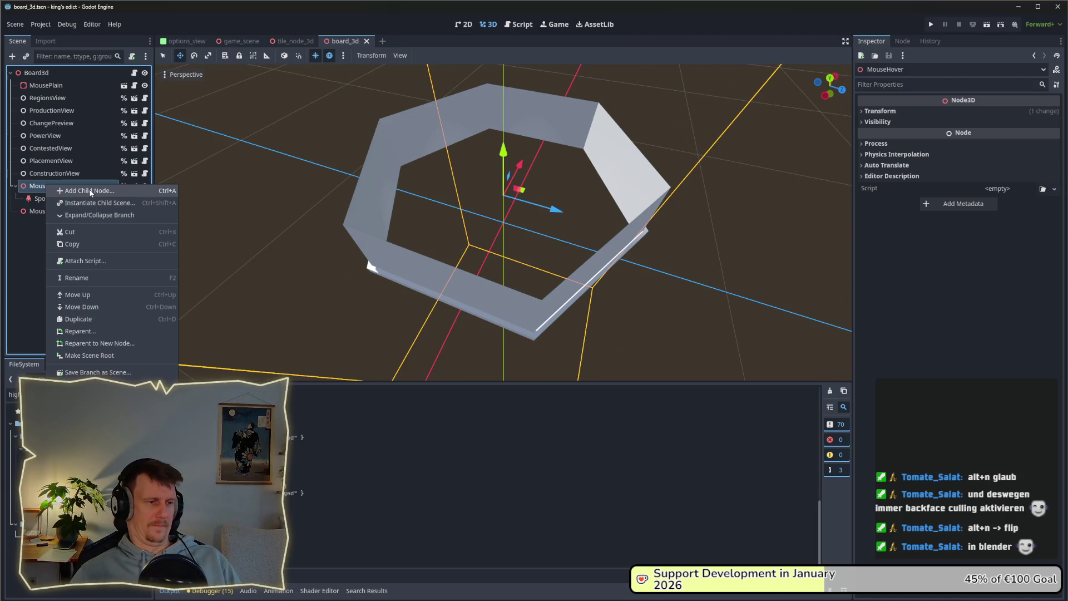
Check the MouseHover and MouseHover2 node options, then orbit the view around the hexagon ring
click(46, 210)
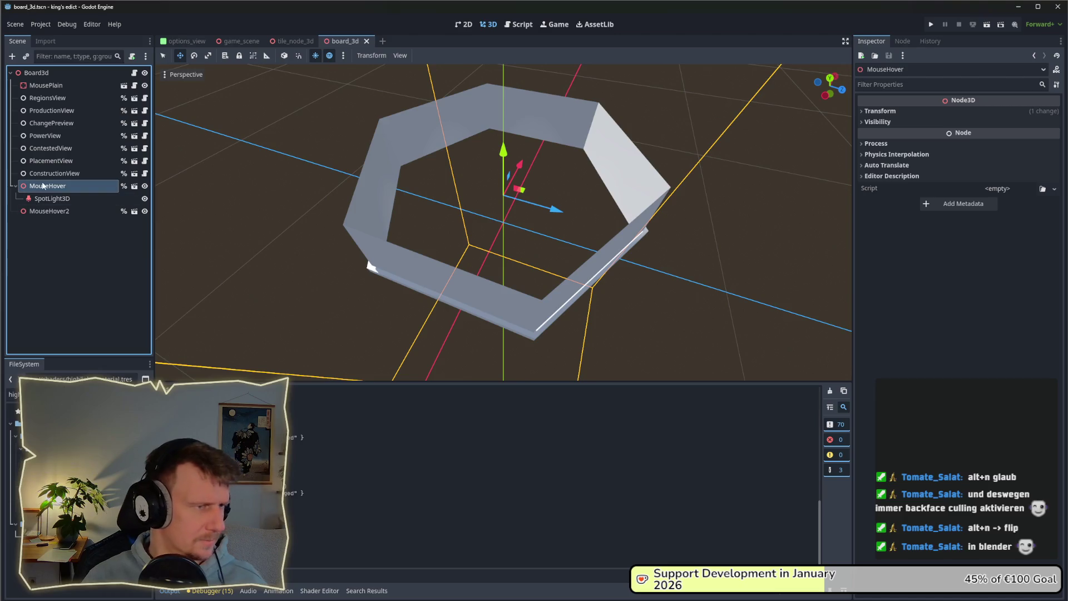
click(45, 211)
right_click(45, 211)
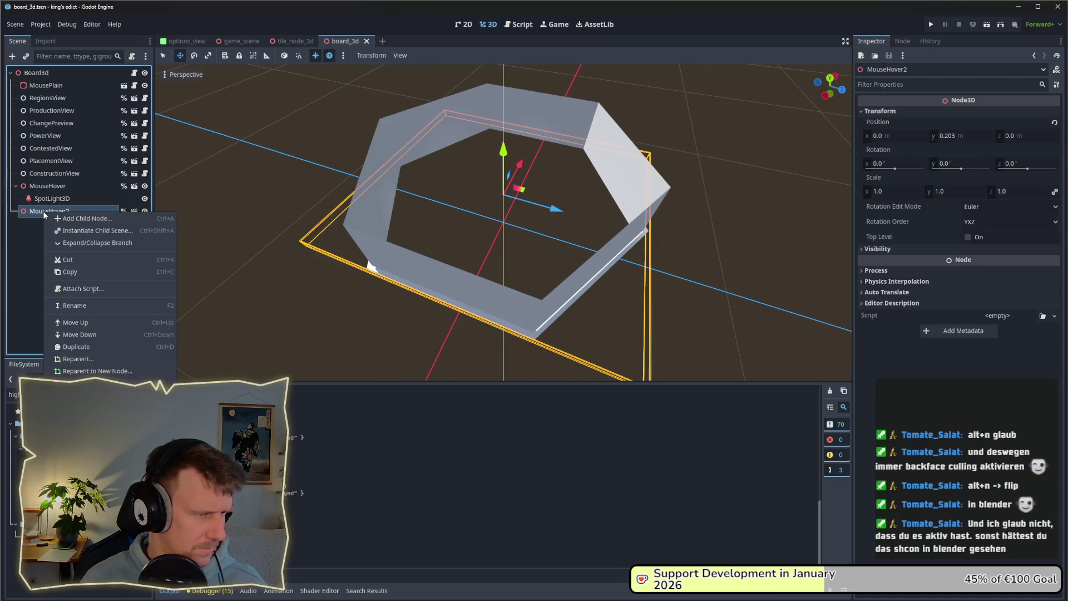
key(Escape)
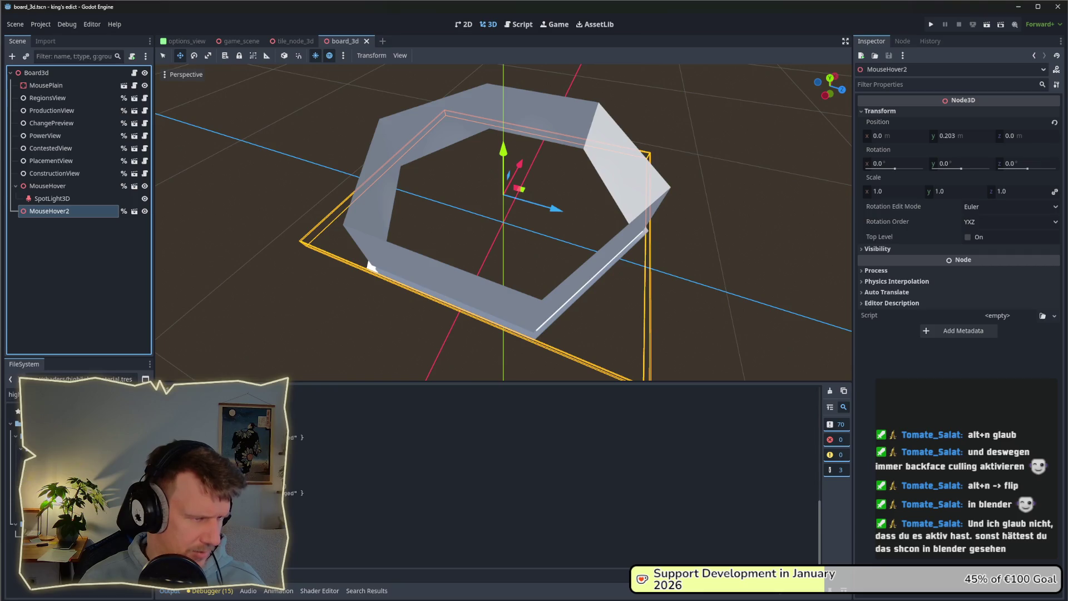
right_click(69, 439)
click(432, 294)
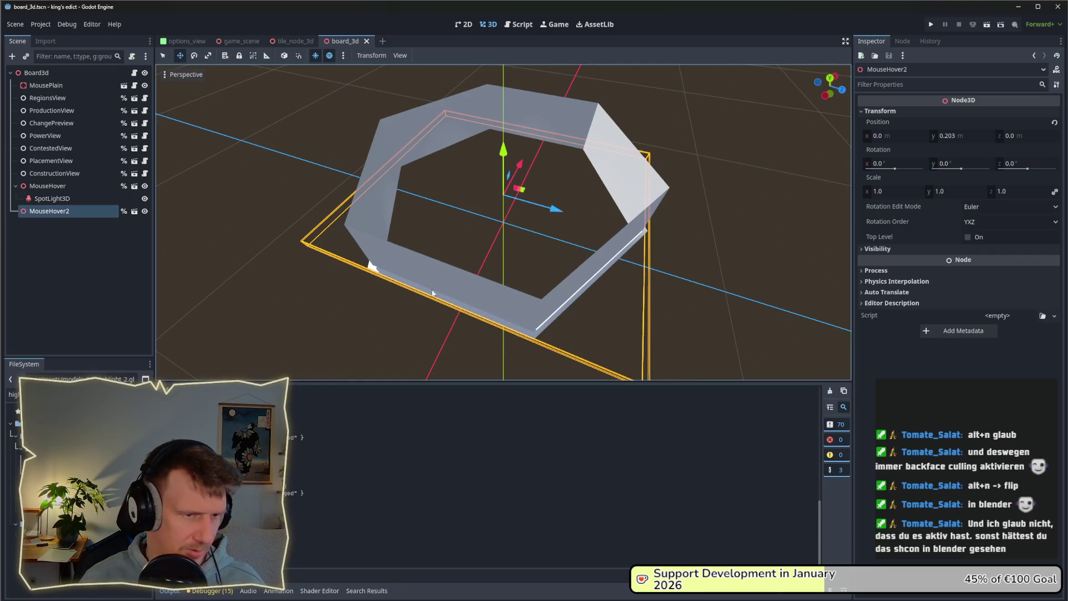
mouse_move(553, 227)
mouse_down()
mouse_move(477, 222)
mouse_move(450, 294)
mouse_move(482, 335)
mouse_up()
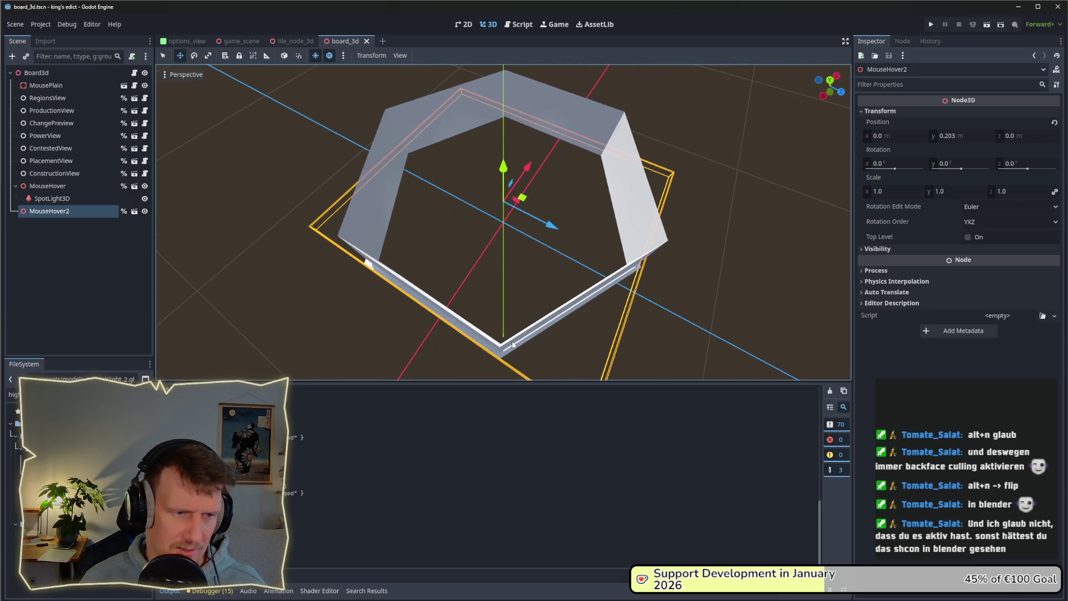
Launch a multiplayer match, enter the board to test the hex tiles, then stop the game
key(alt+Tab)
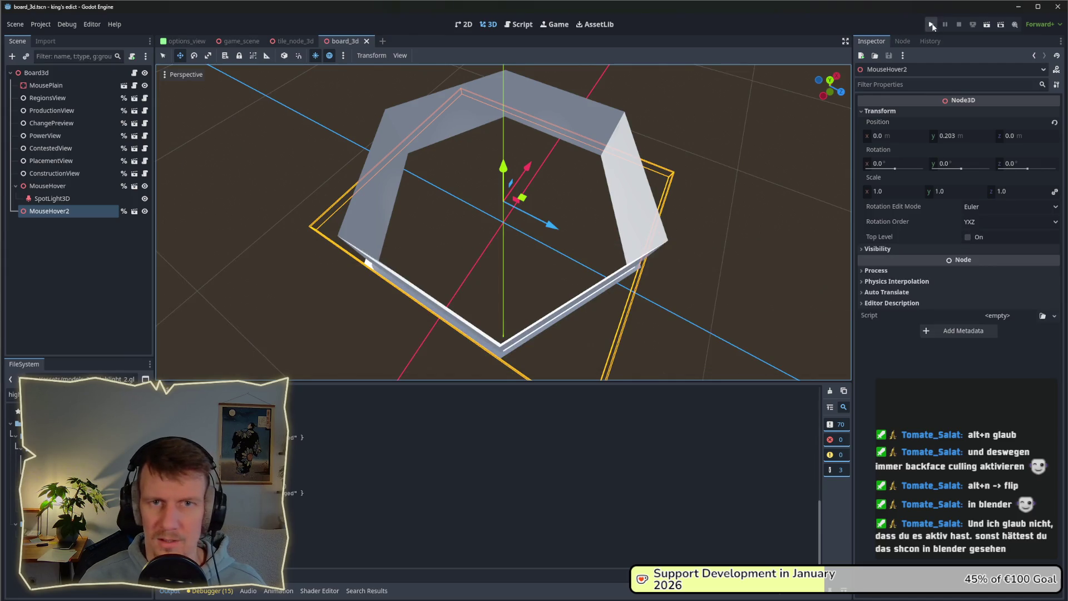
click(933, 25)
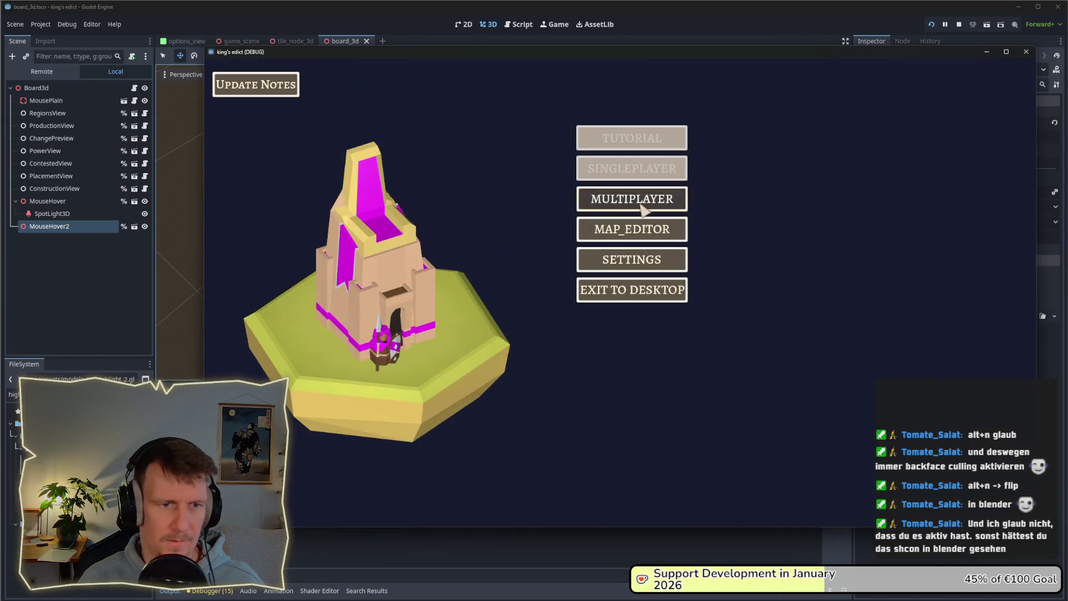
click(641, 205)
click(723, 200)
click(729, 108)
click(729, 198)
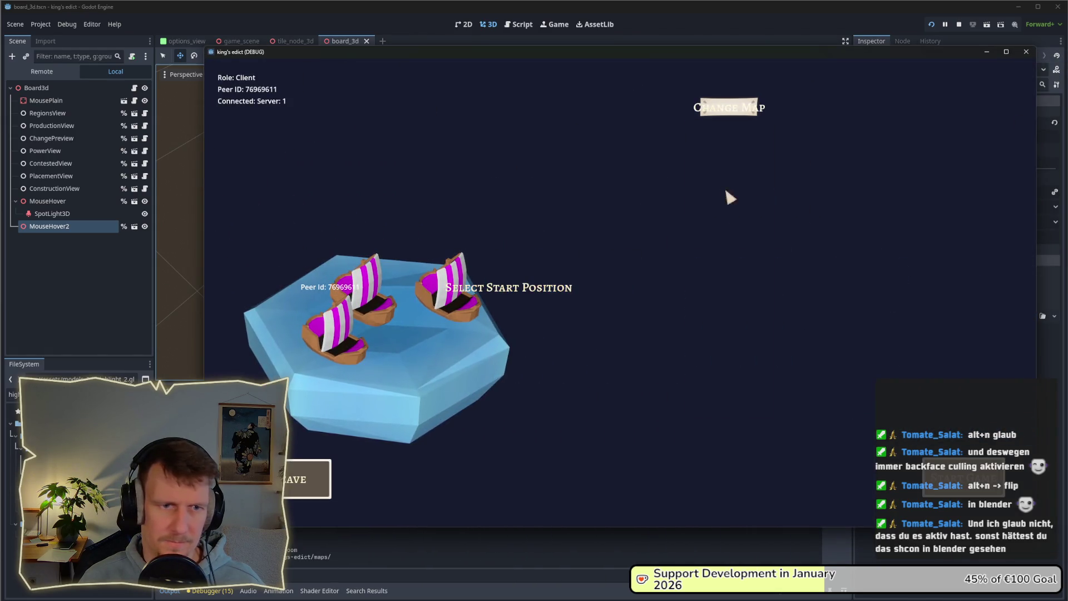
click(450, 321)
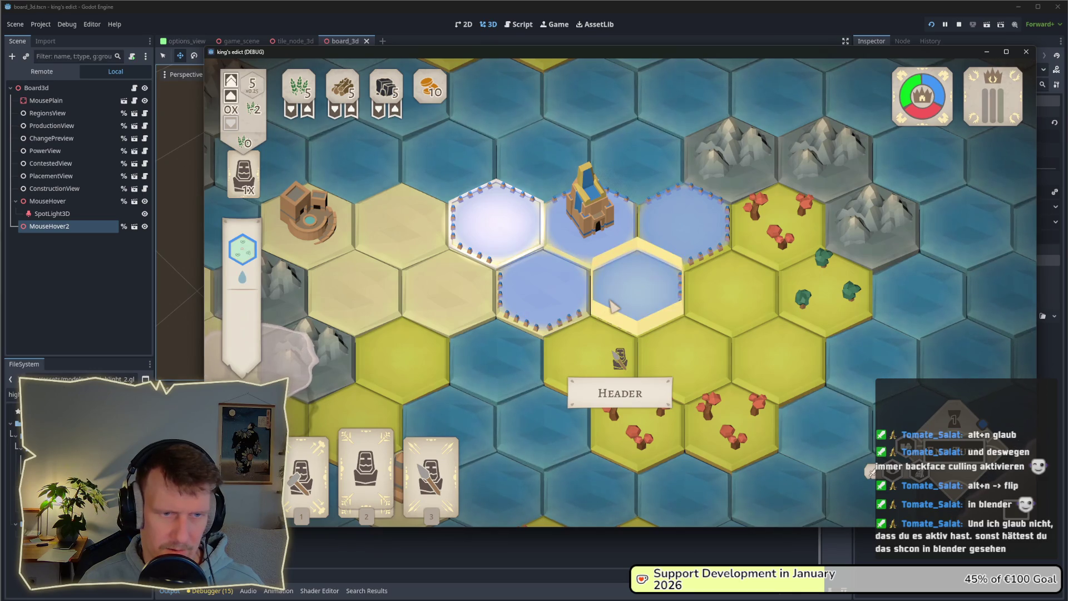
scroll(629, 306, down, 3)
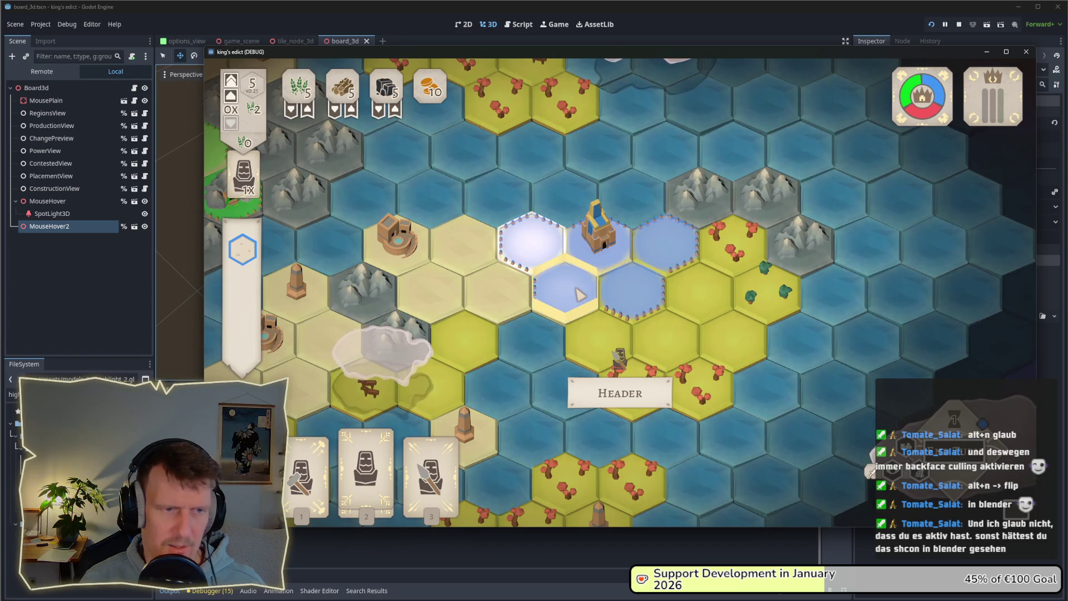
scroll(580, 294, up, 2)
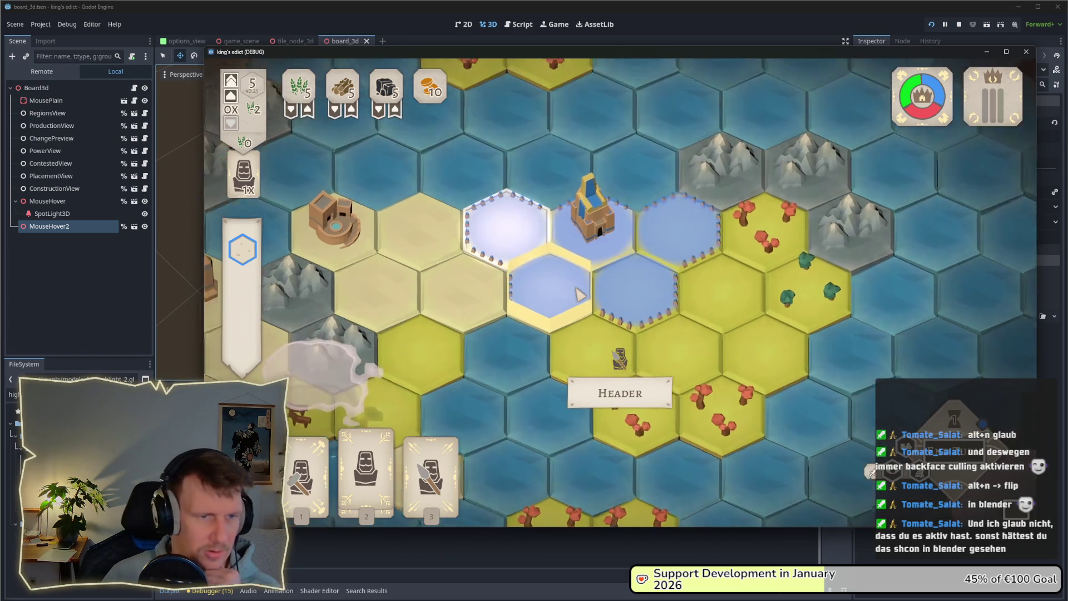
scroll(581, 294, up, 1)
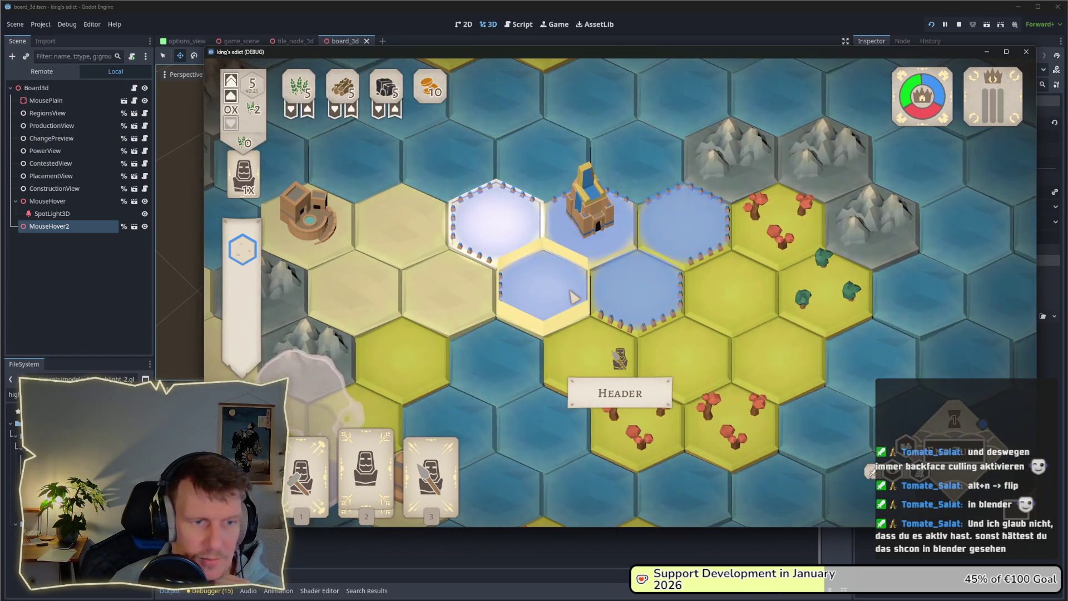
scroll(573, 297, down, 3)
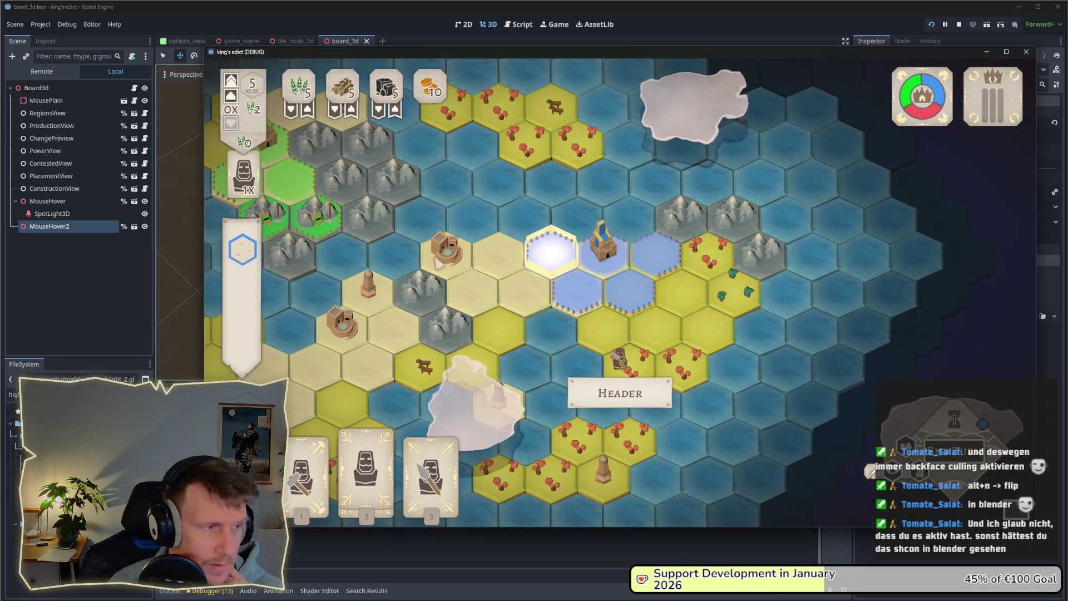
key(F8)
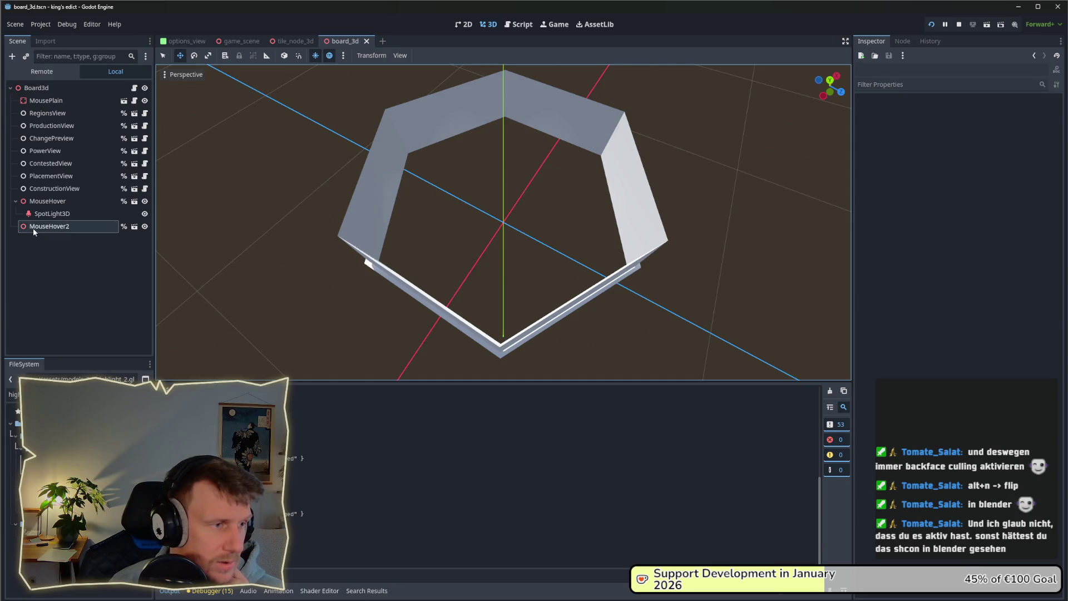
Filter the files for 'hi', inspect highlight_material.tres, and select the Board3d root node
click(32, 227)
click(47, 201)
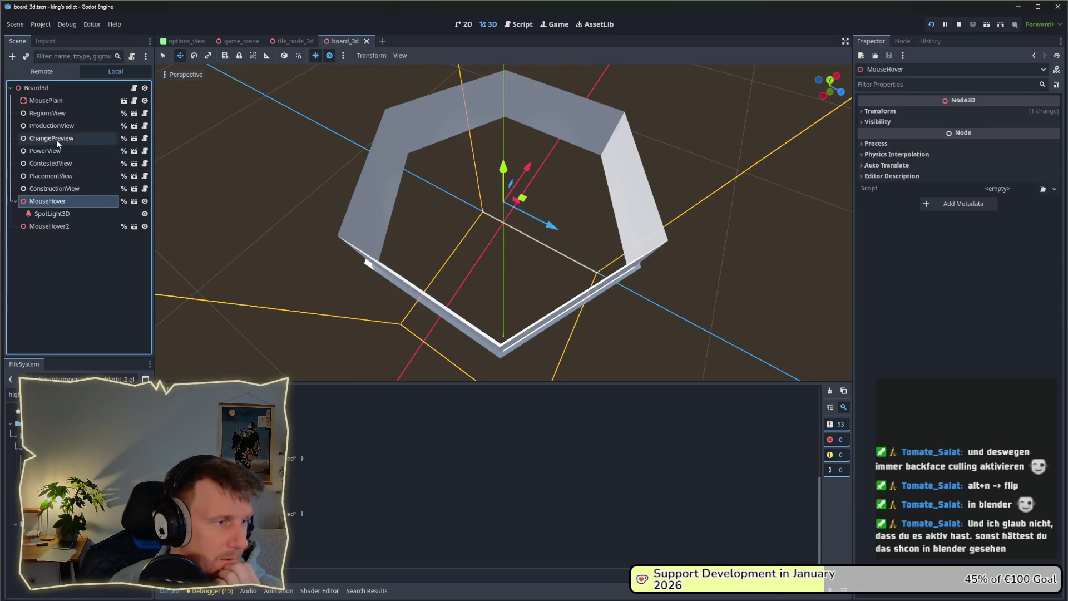
click(3, 394)
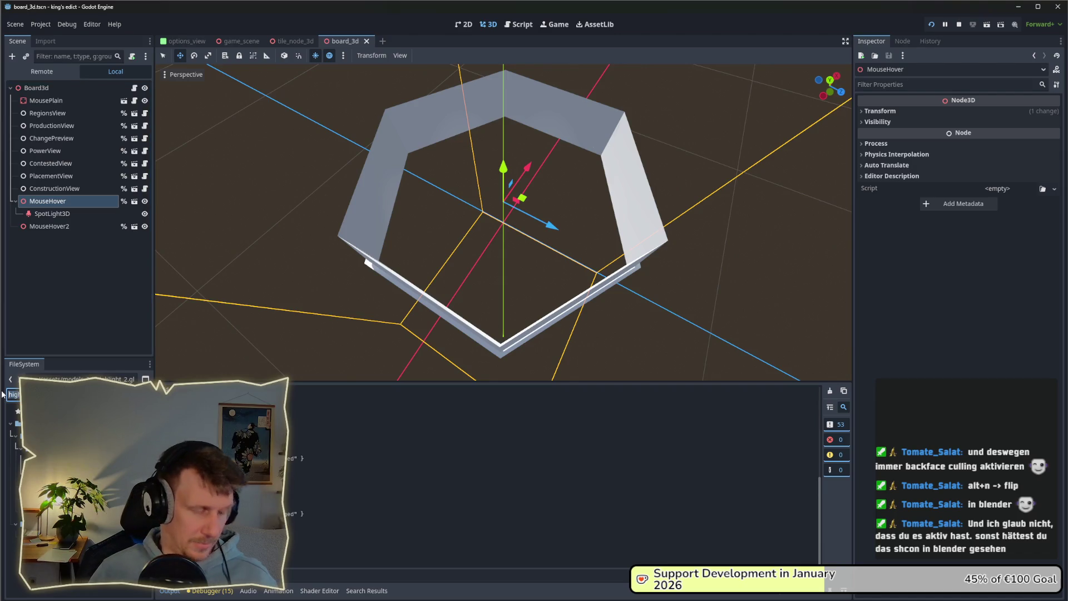
text(hi)
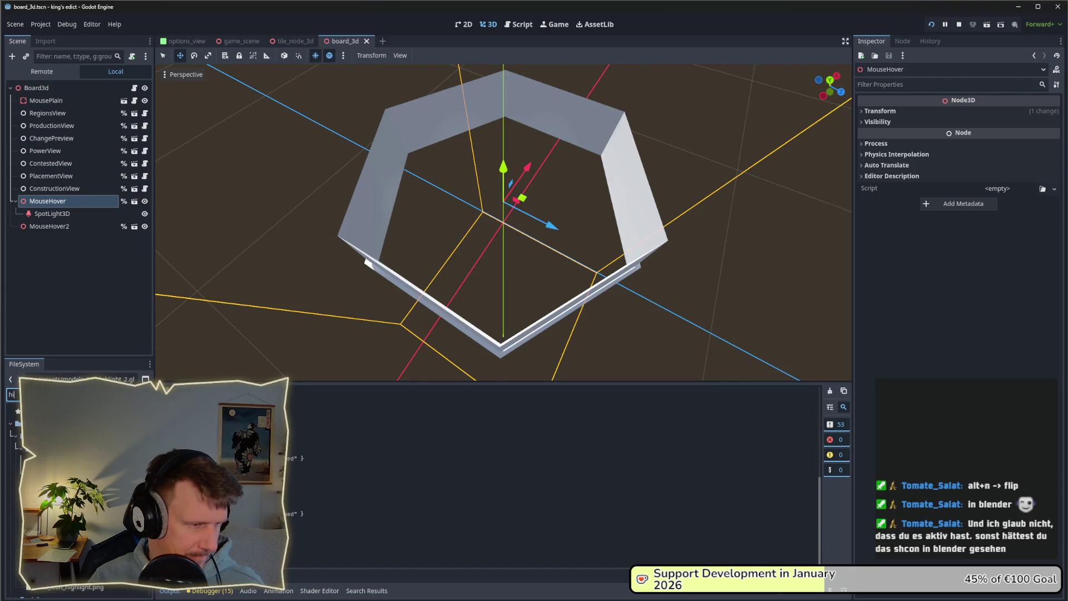
click(67, 588)
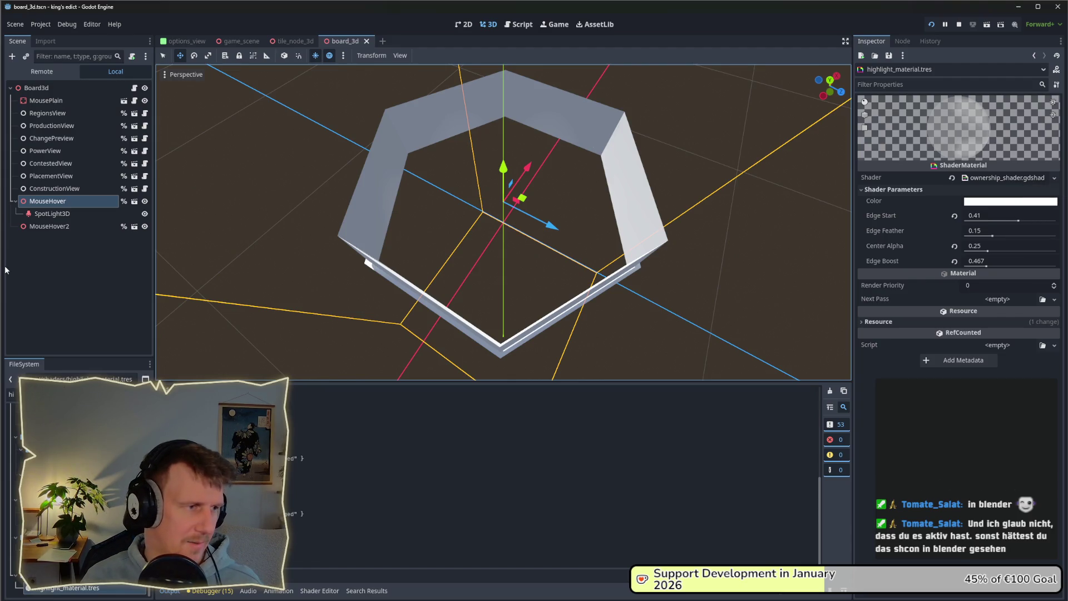
click(52, 214)
click(72, 88)
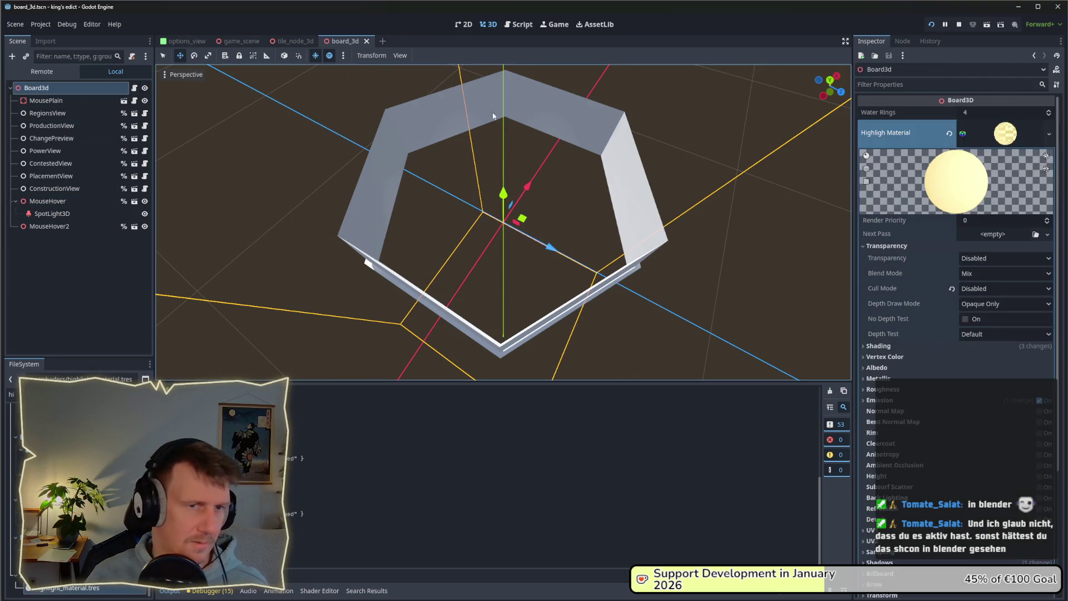
Save the Board3d highlight material over placement_indicator_material.tres, confirming the overwrite
right_click(1004, 142)
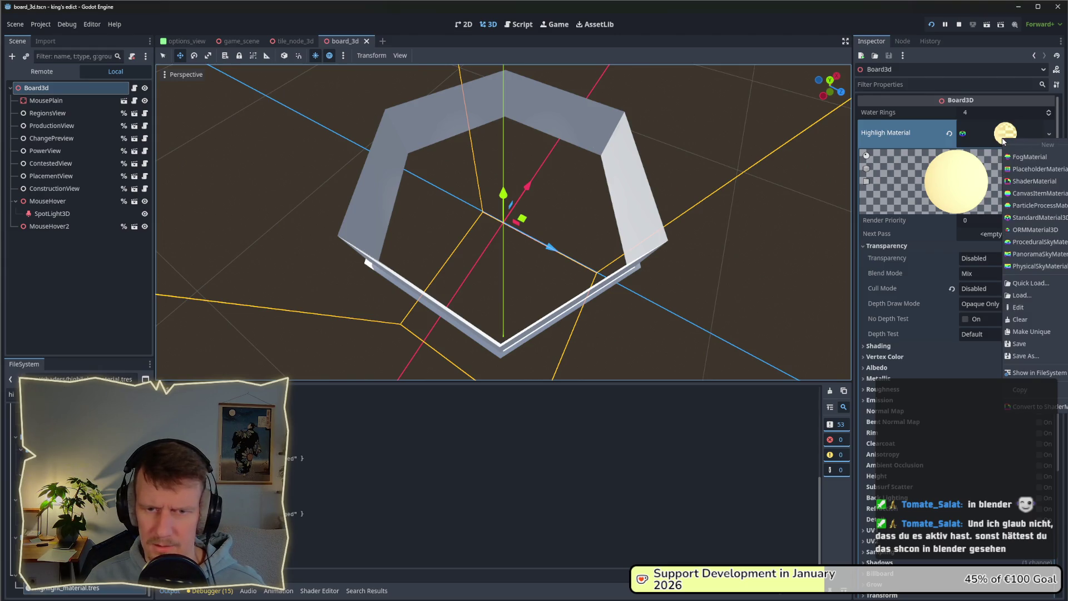
click(1030, 356)
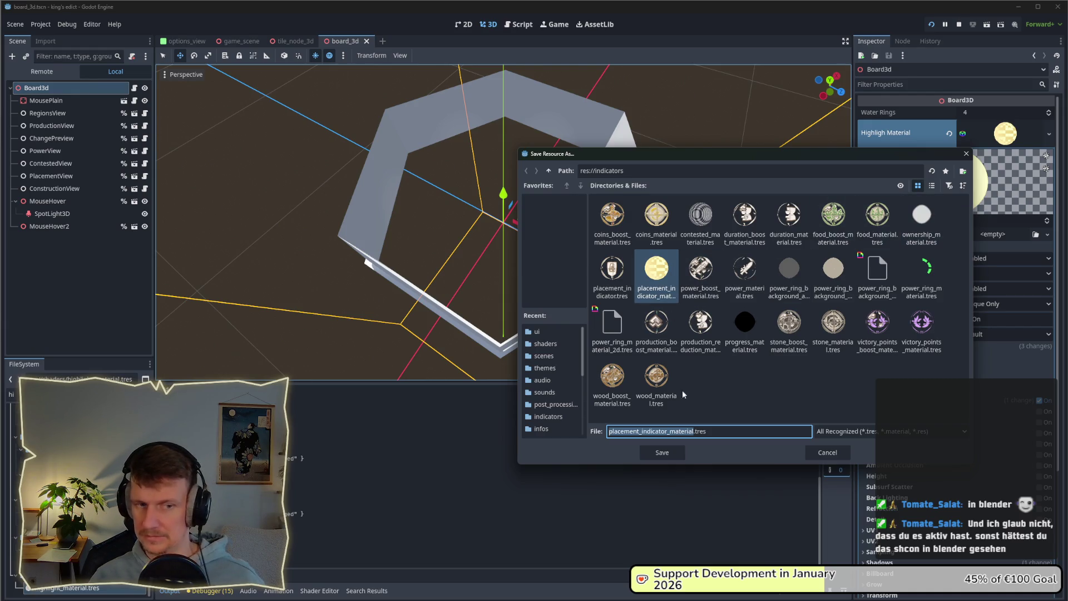
click(668, 455)
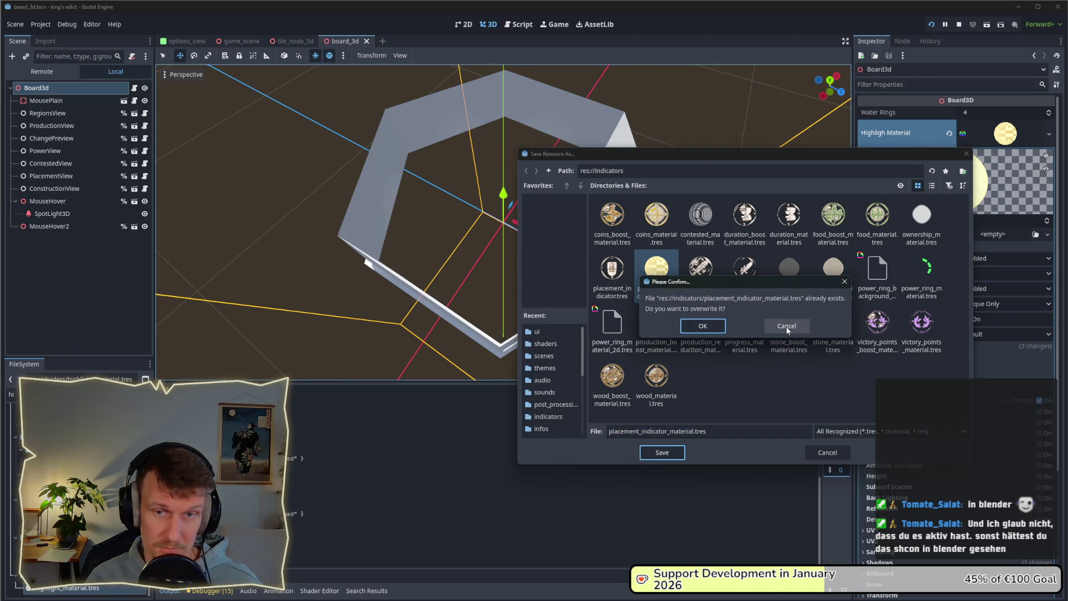
click(702, 326)
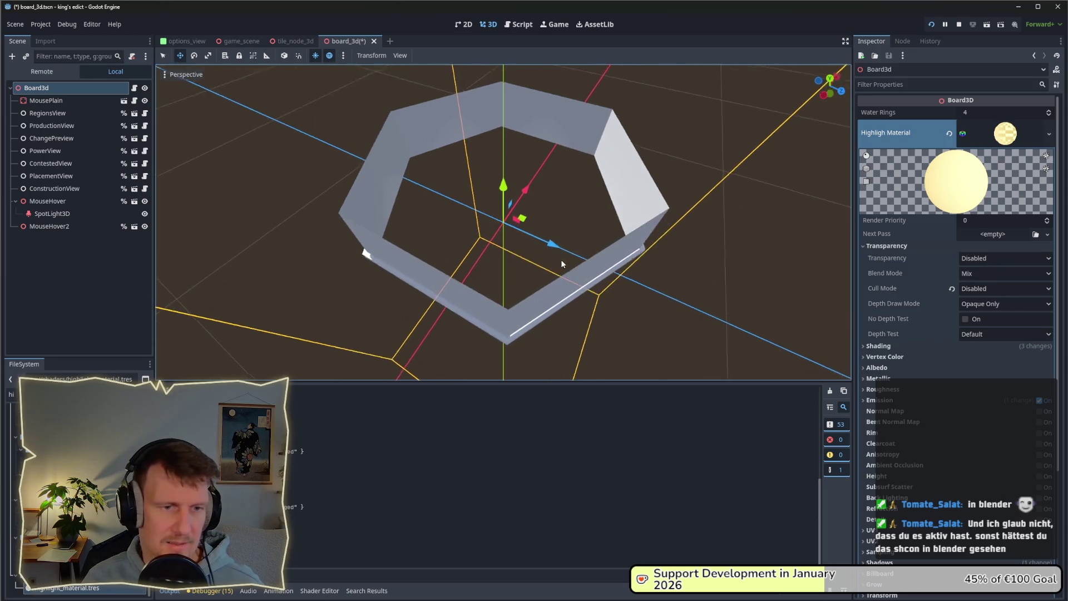
scroll(556, 229, up, 5)
scroll(539, 259, down, 3)
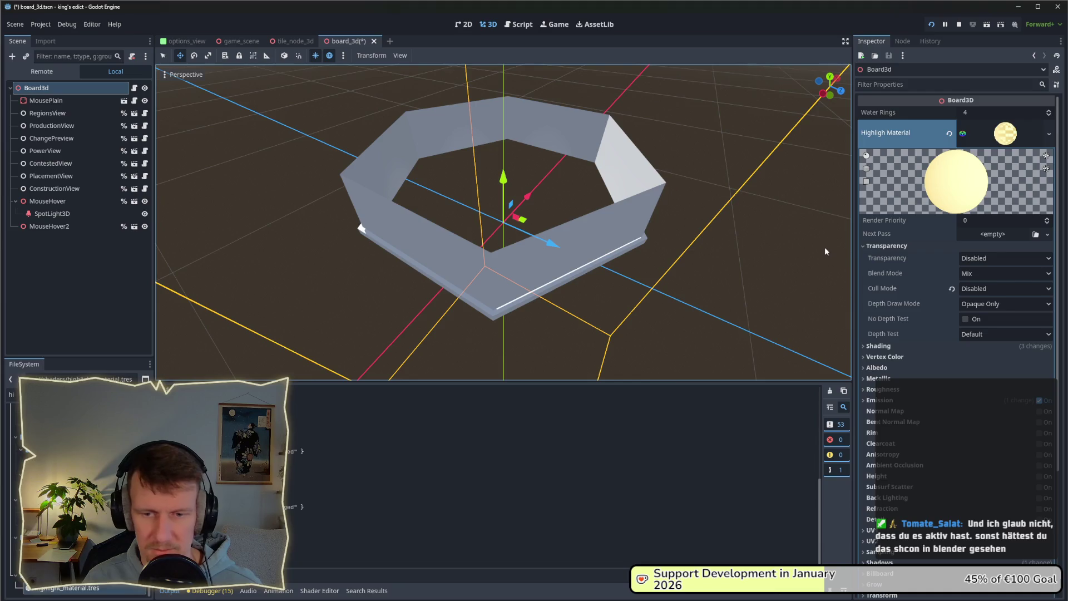
drag(428, 211, 451, 207)
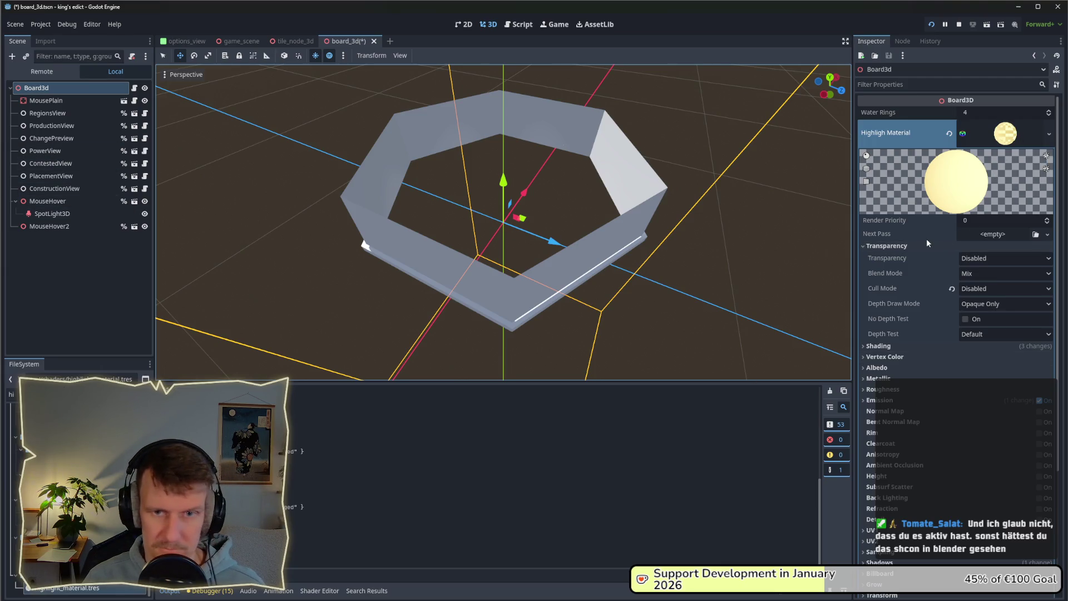
scroll(936, 312, down, 3)
scroll(938, 310, up, 3)
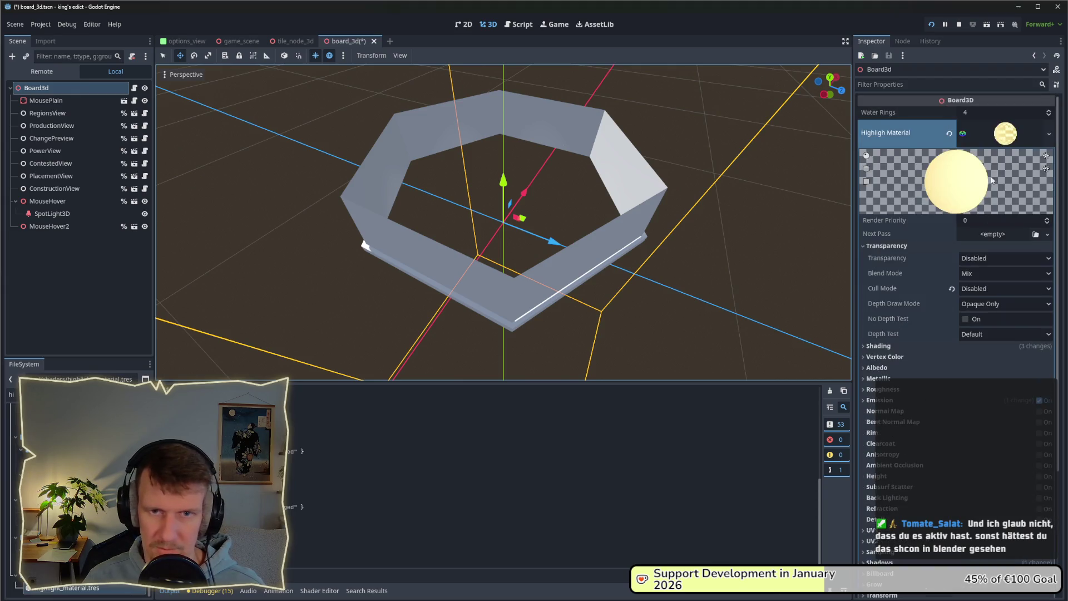
Convert the Highlight Material to a ShaderMaterial and open its generated shader at fragment()
right_click(1005, 138)
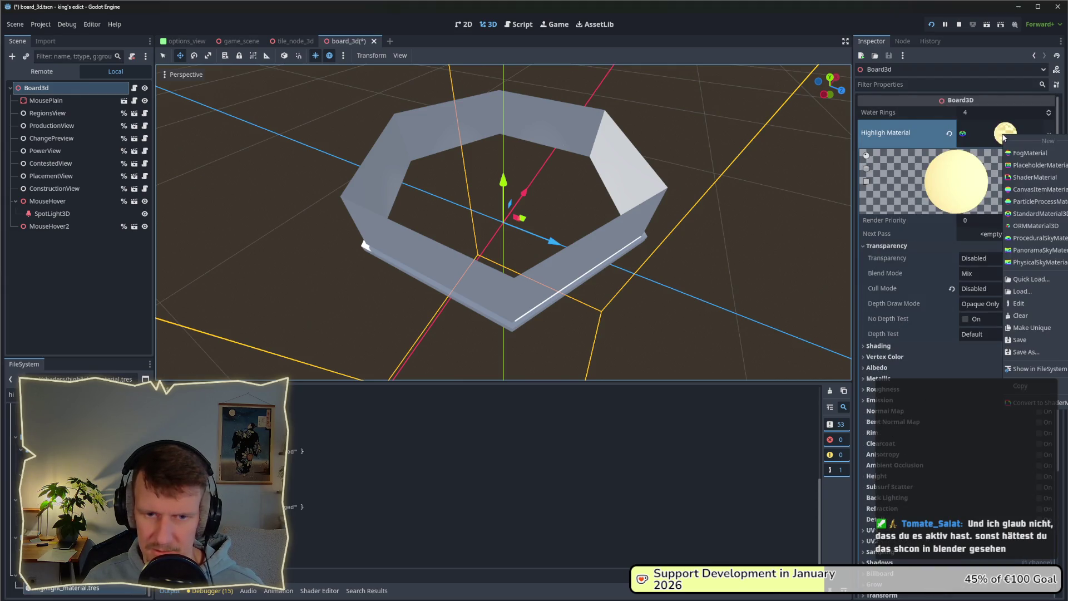
click(1035, 403)
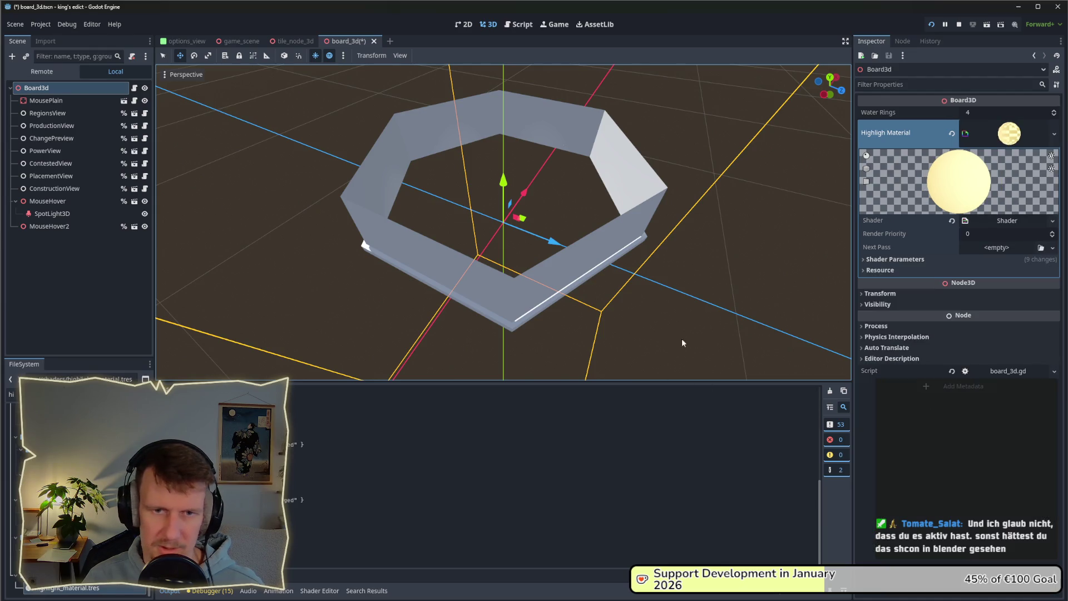
click(995, 225)
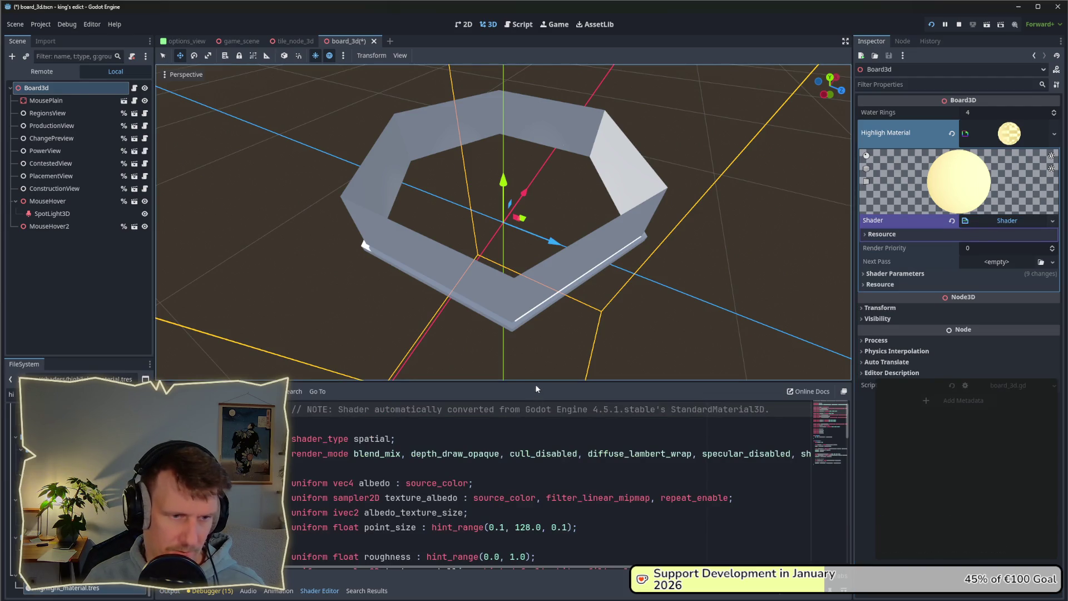
drag(536, 384, 534, 167)
scroll(529, 369, down, 8)
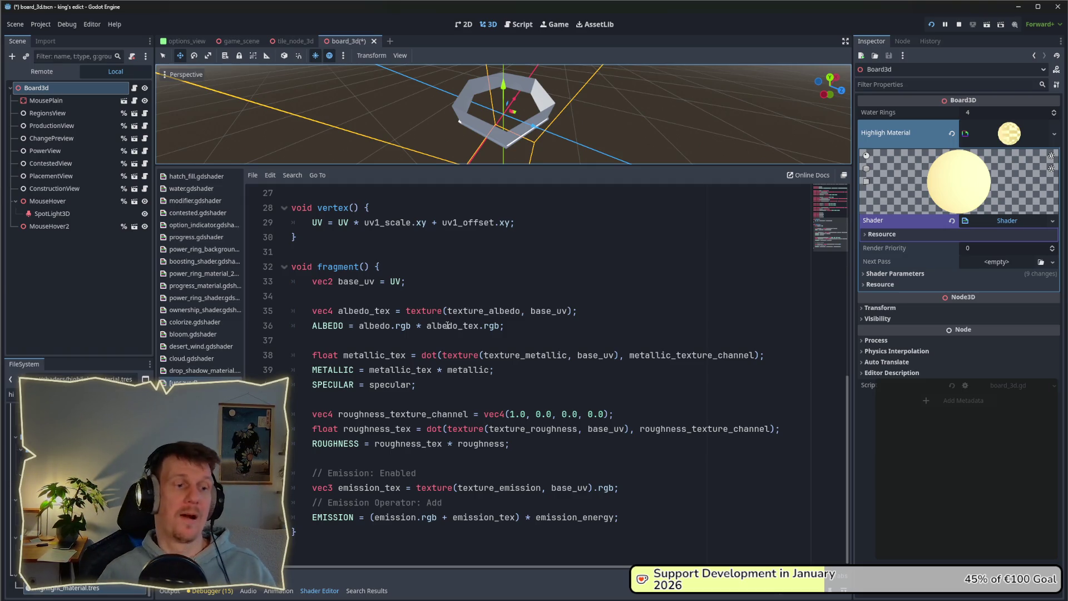
Review the material's shader parameters and shader options, then return to the fragment code
click(395, 281)
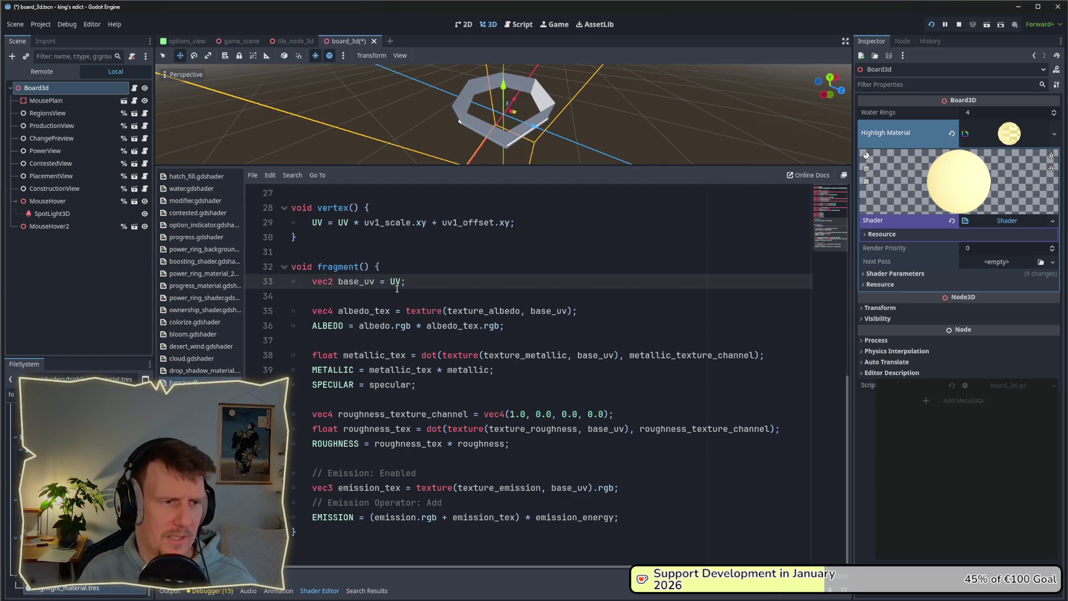
click(889, 273)
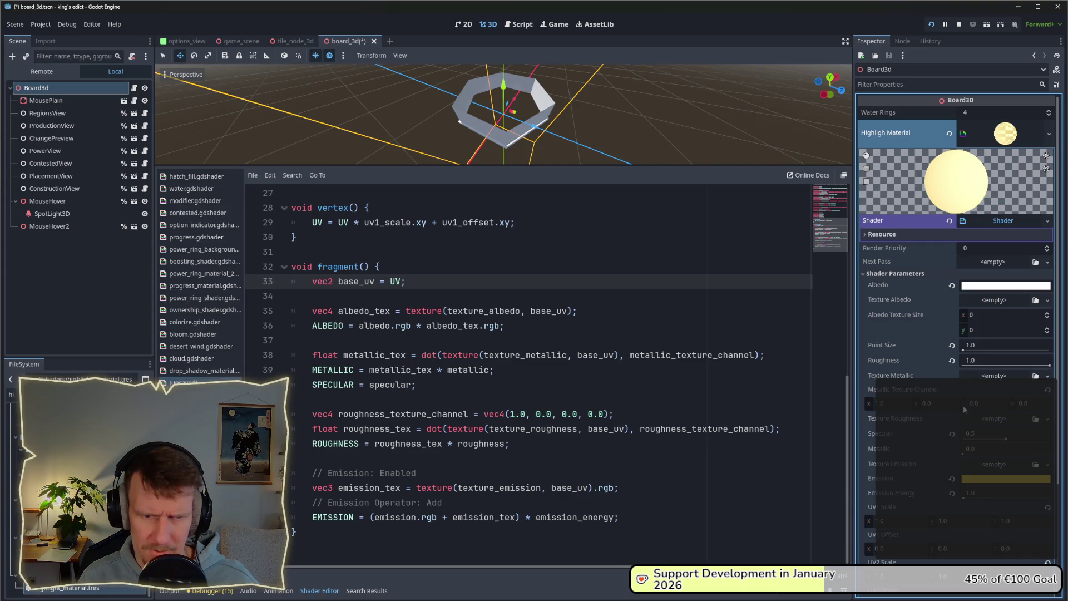
scroll(964, 412, down, 2)
scroll(963, 415, down, 3)
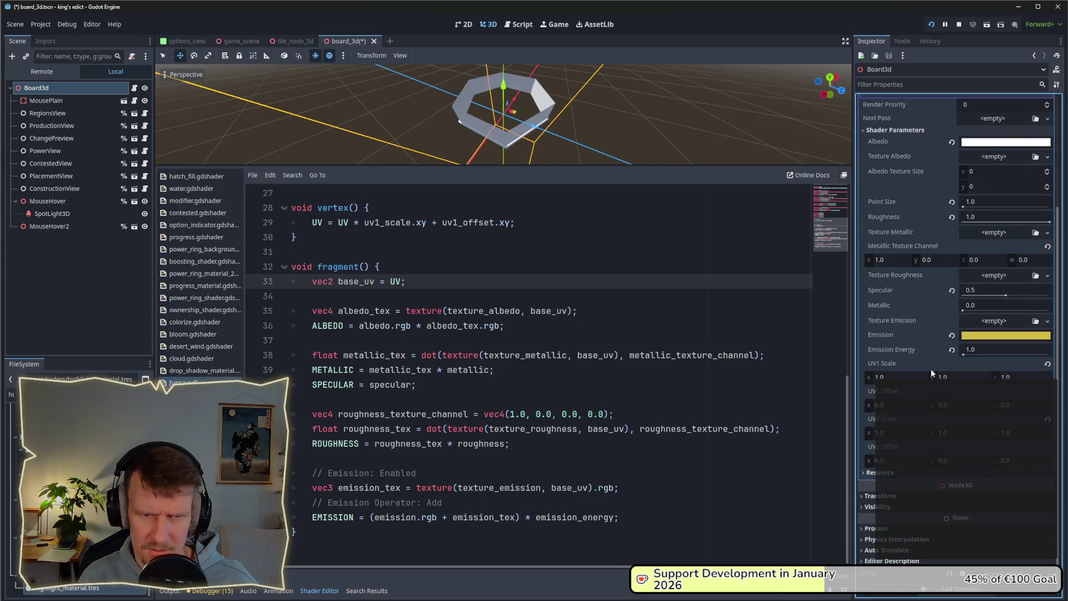
scroll(931, 357, up, 2)
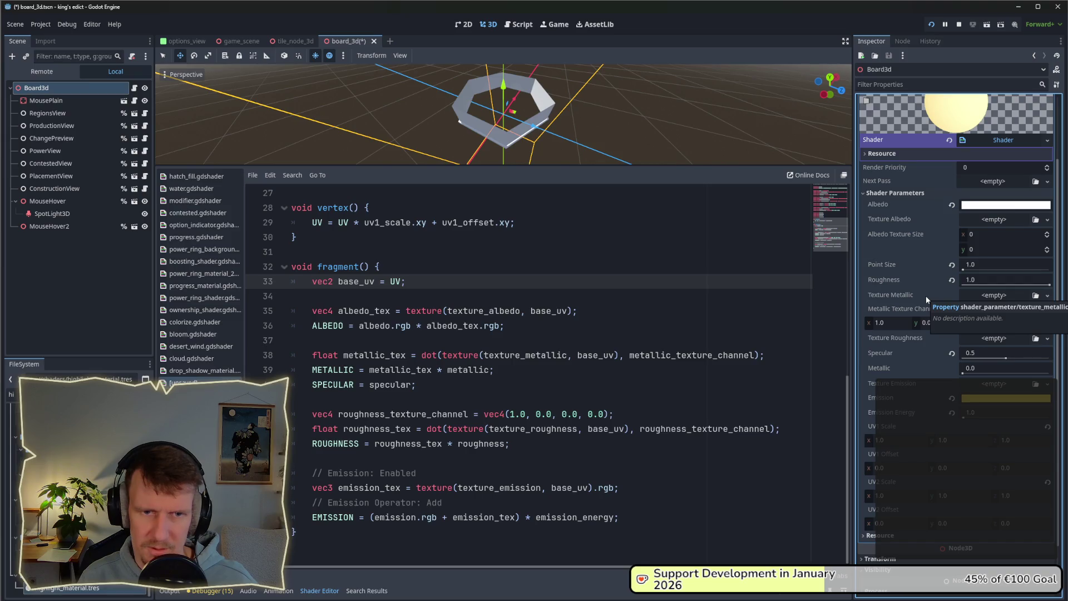
click(612, 267)
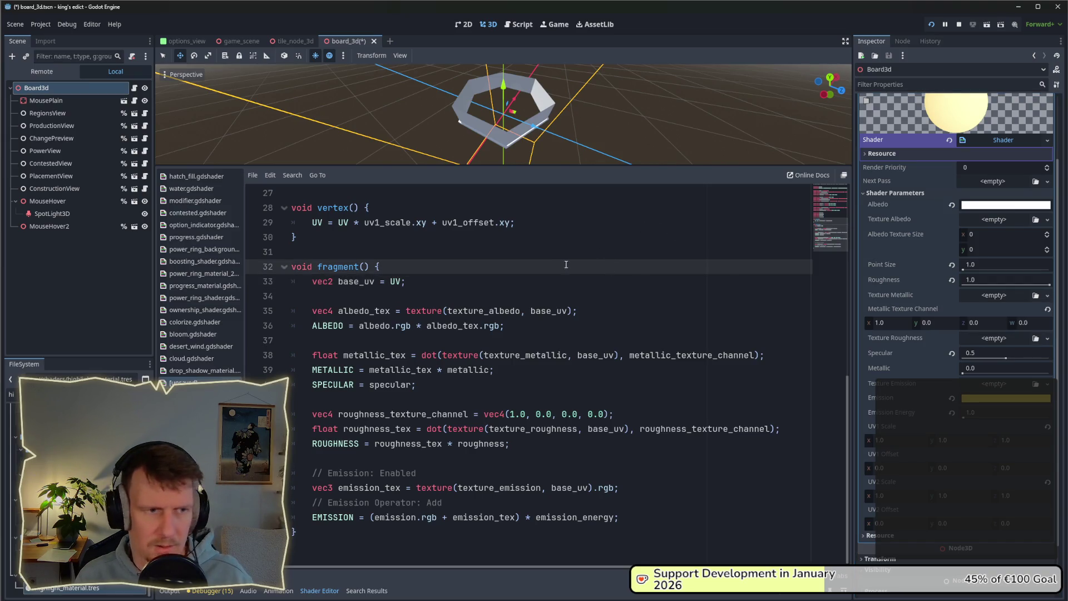
click(987, 143)
key(Escape)
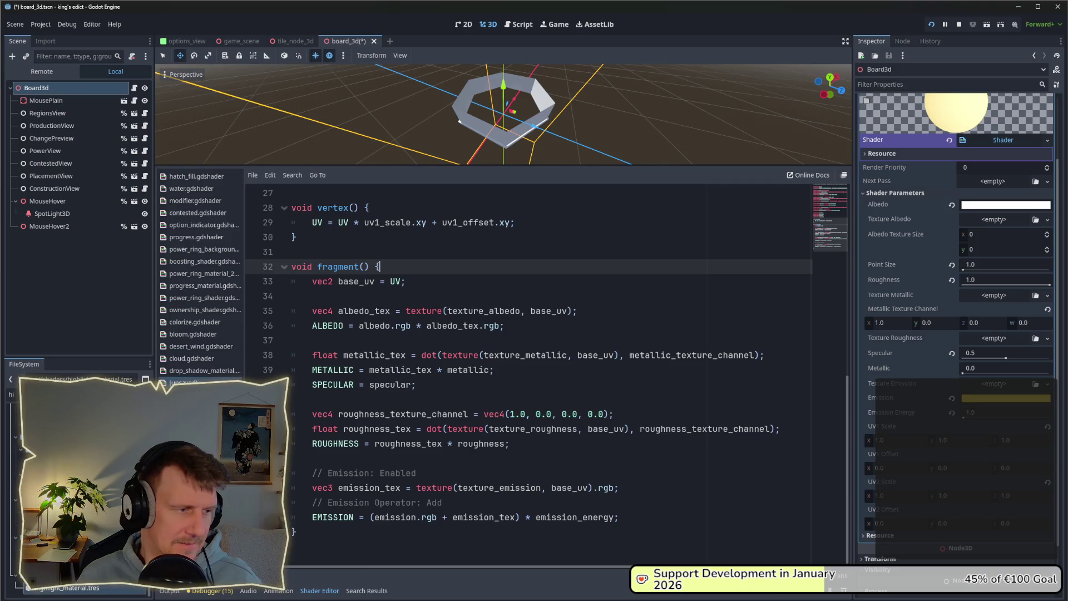
Filter the project files for 'plac' and open placement_indicator_material.tres
click(11, 394)
text(gh)
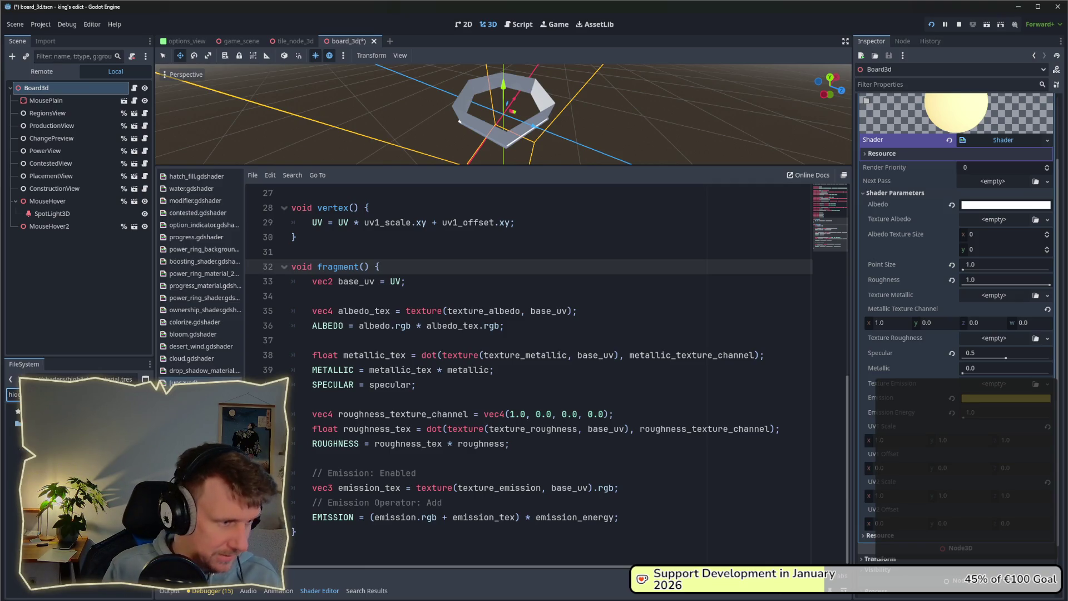
key(BackSpace)
key(BackSpace)
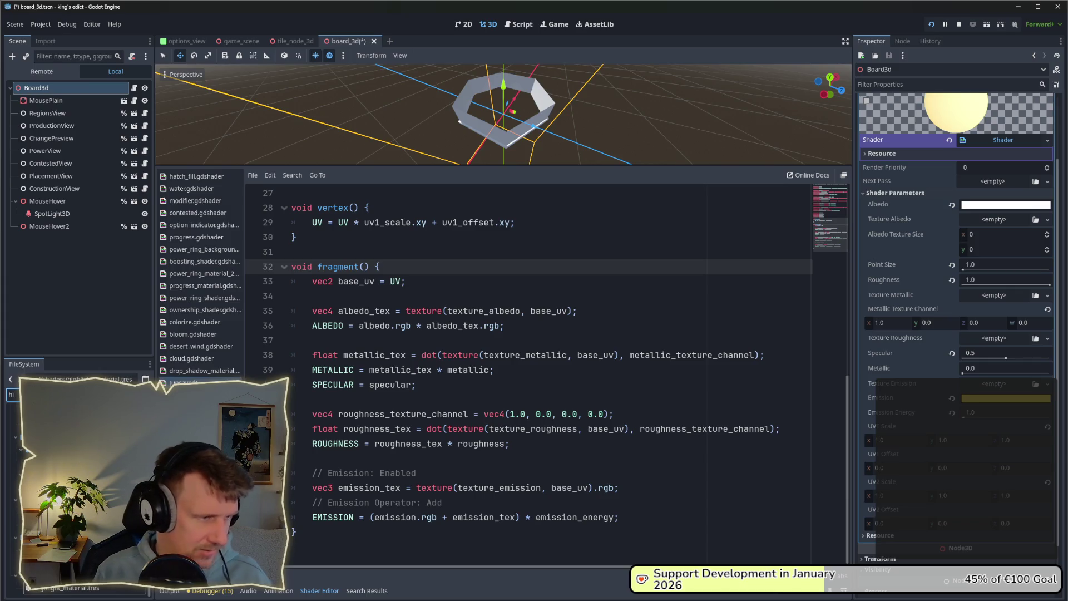
key(BackSpace)
key(BackSpace)
text(plac)
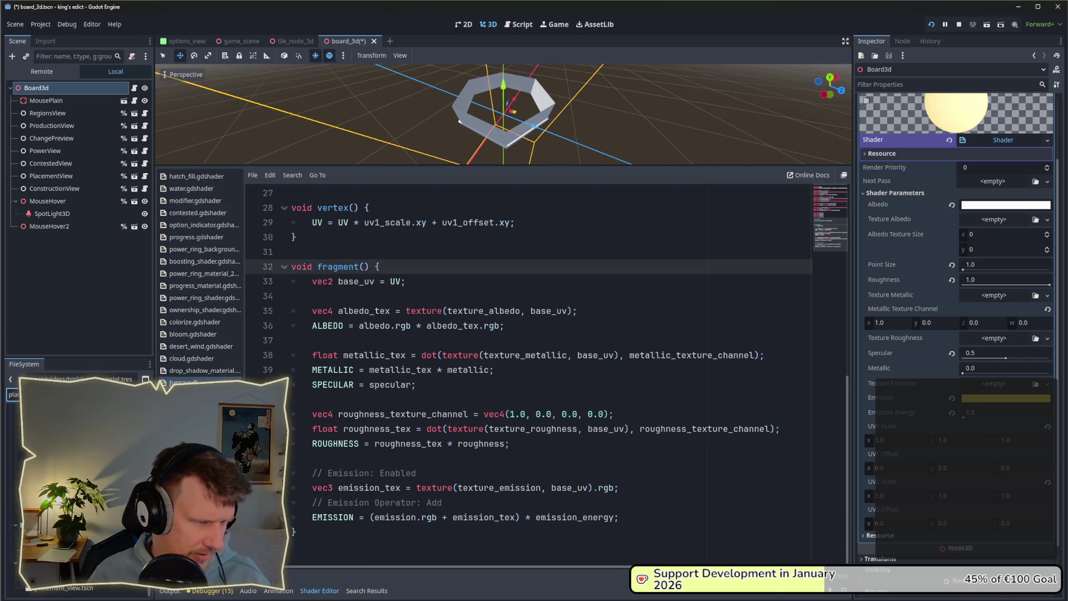
click(33, 409)
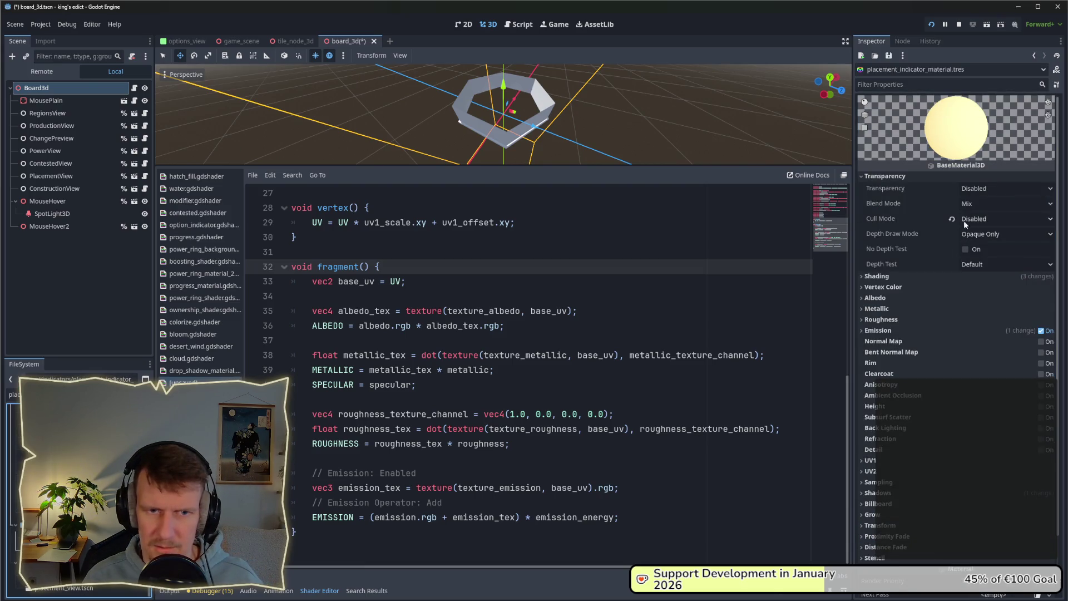
Set the placement indicator material's Transparency to Alpha
click(975, 190)
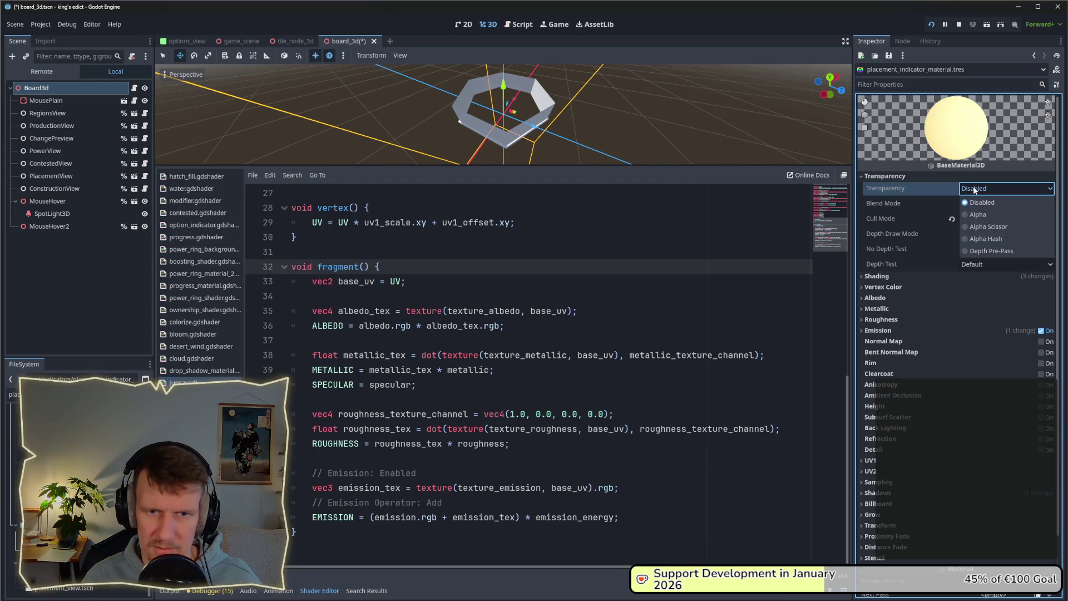
click(978, 216)
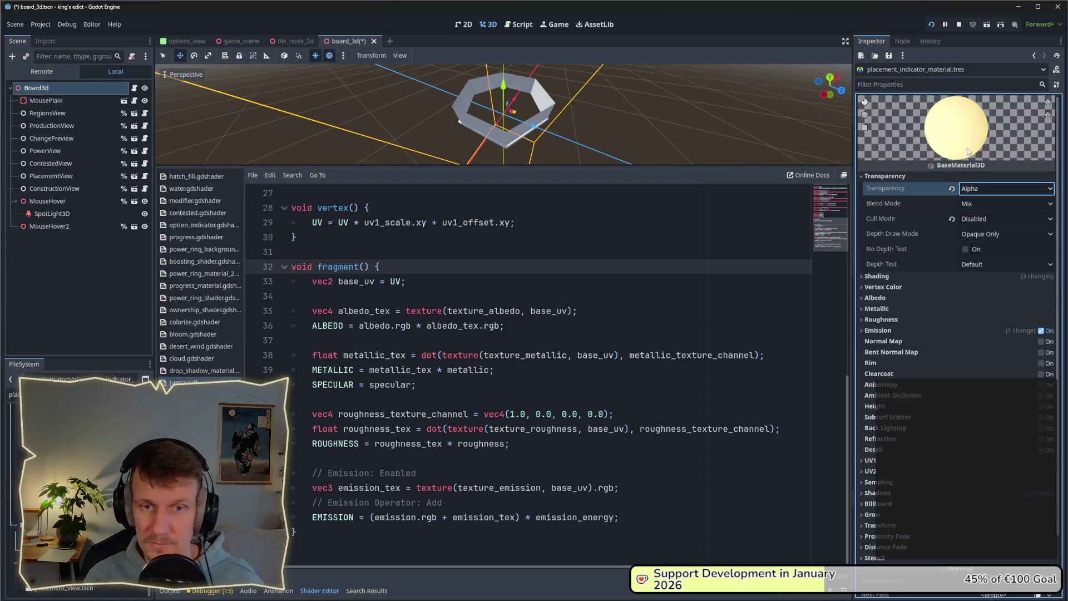
click(886, 176)
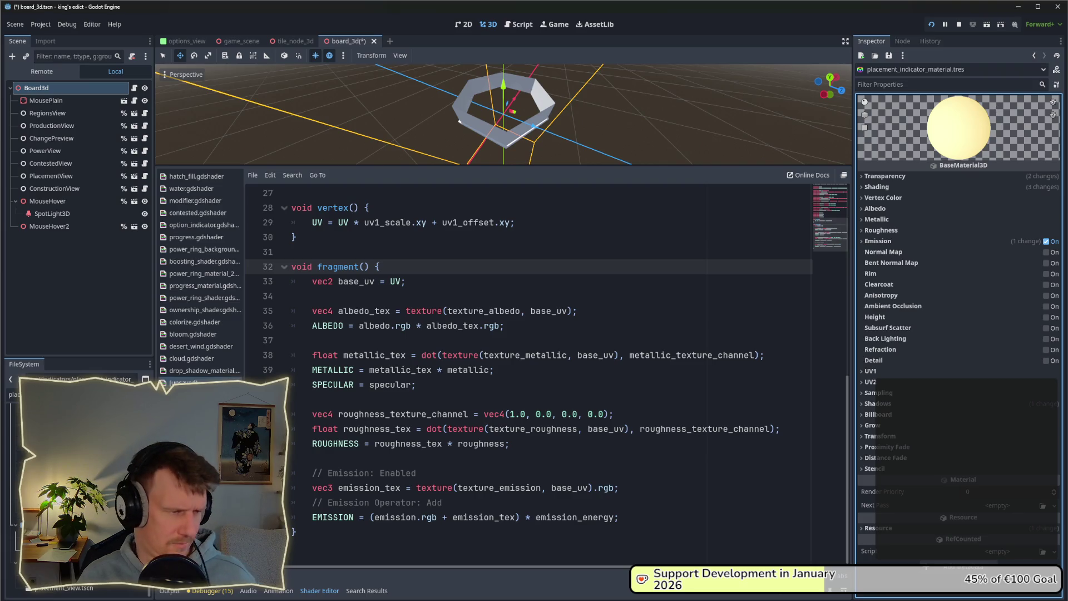
click(18, 542)
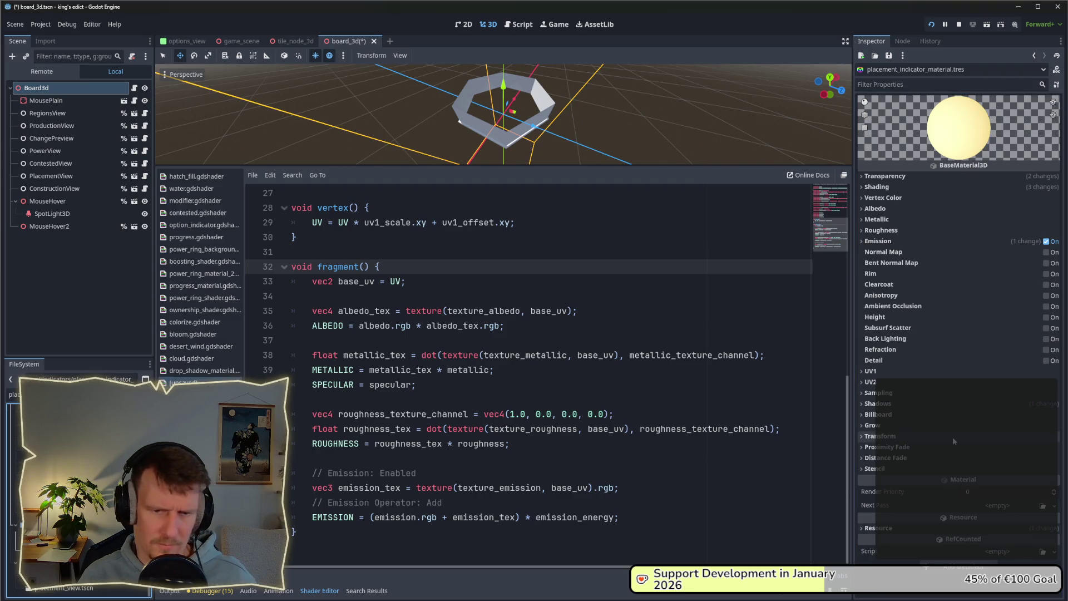
click(911, 176)
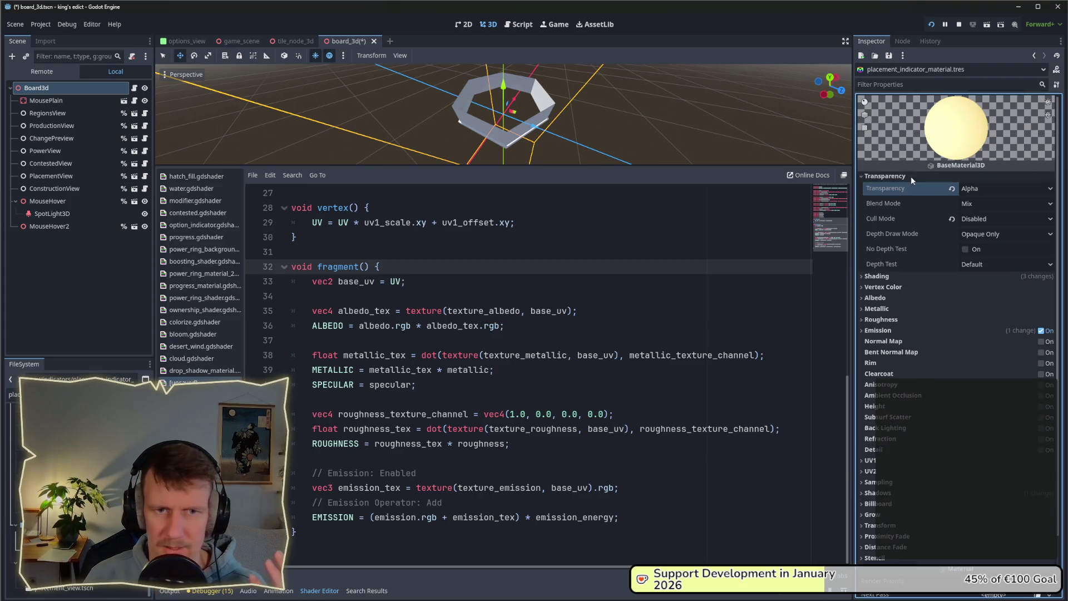
click(910, 176)
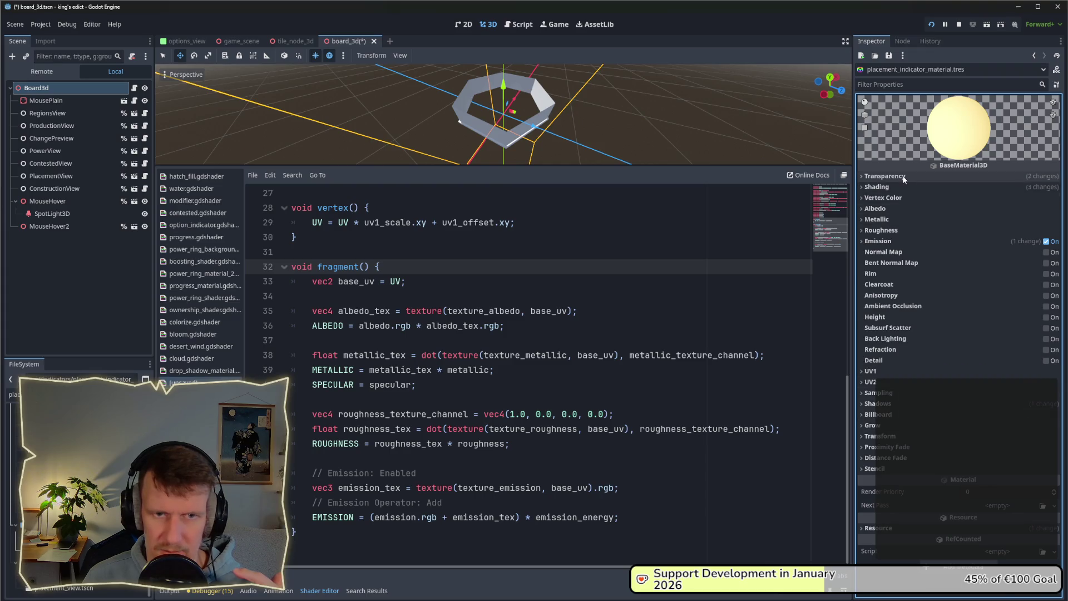
click(902, 176)
click(903, 176)
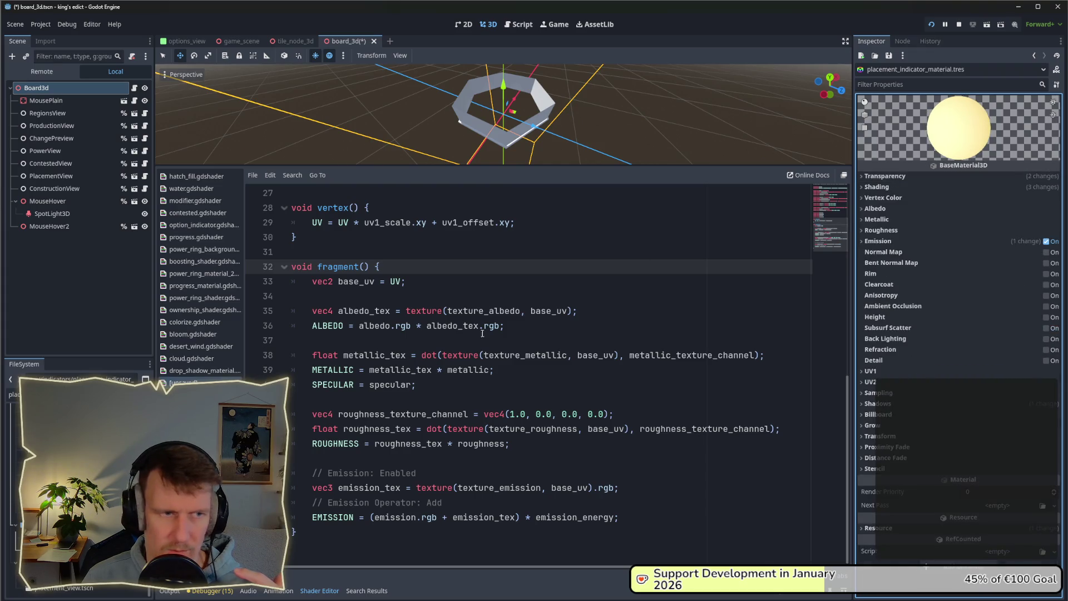
Save the board scene and check the material for sub-resources
key(ctrl+s)
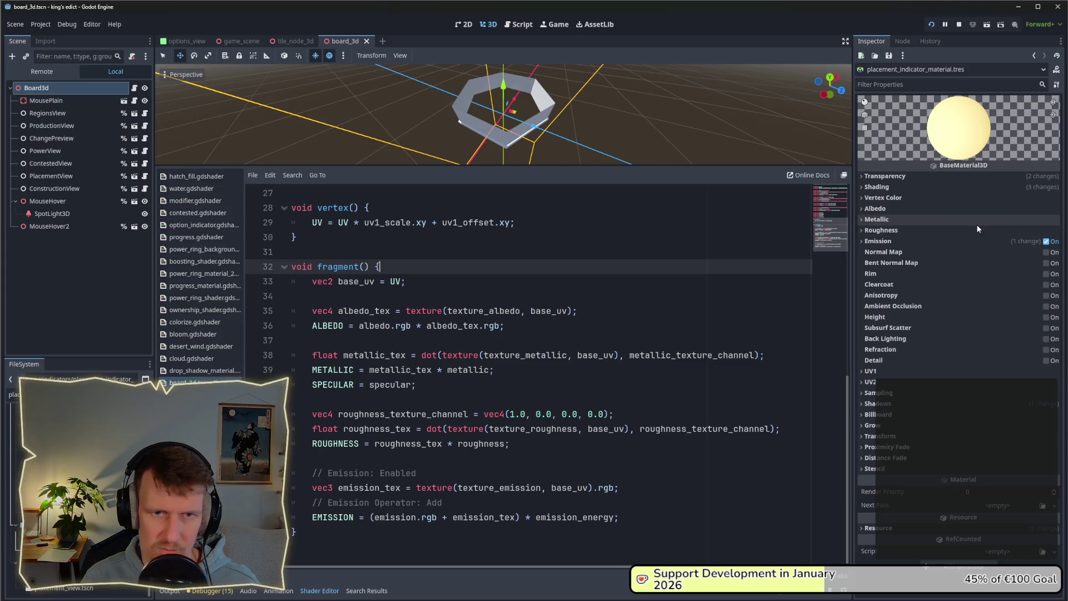
click(932, 66)
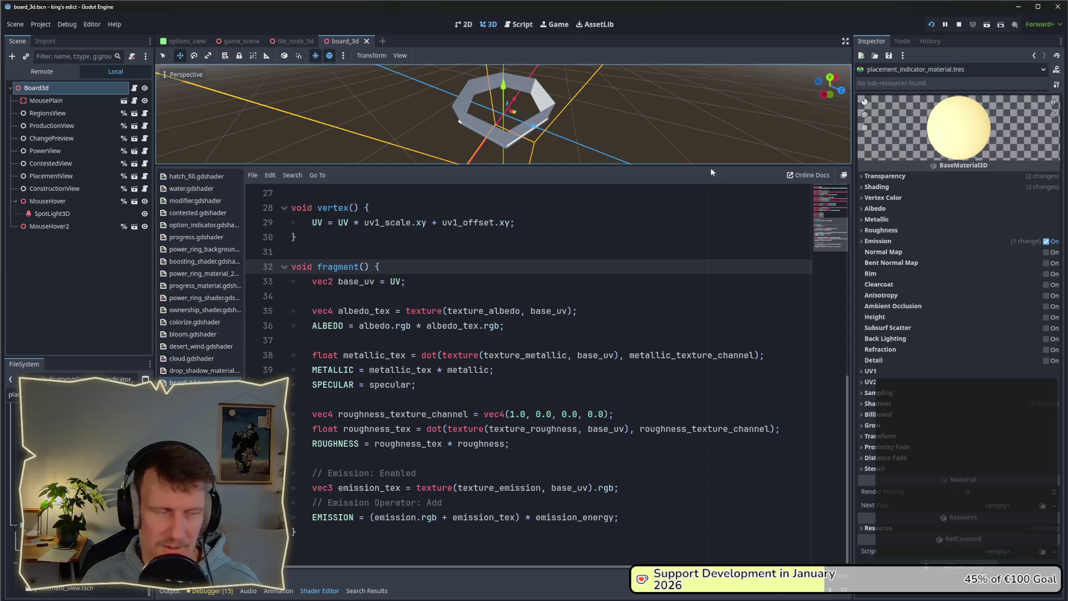
click(713, 172)
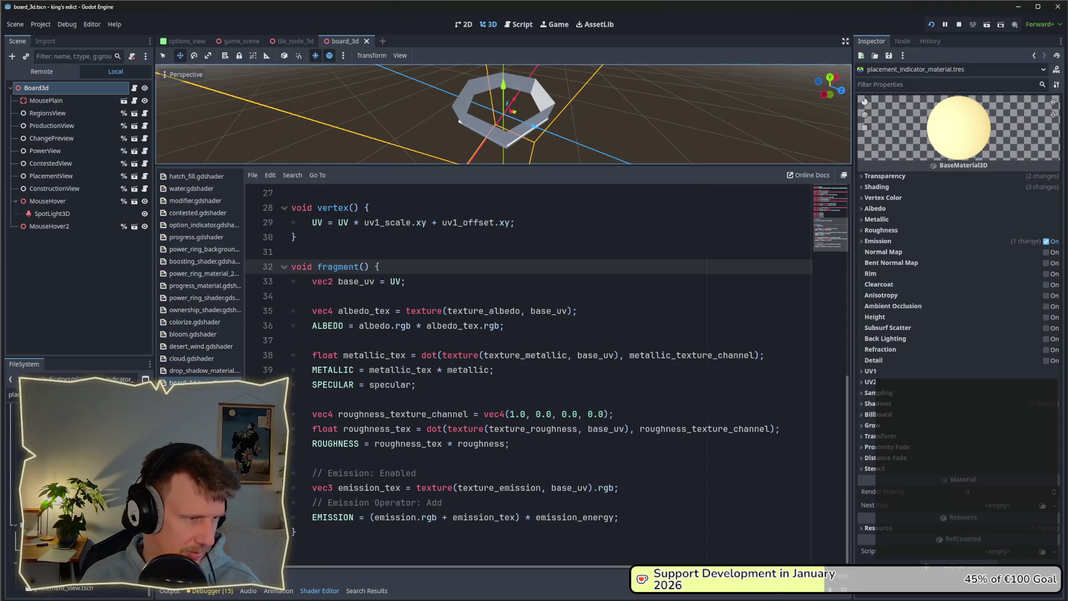
Empty the file filter and scroll through the full project file list
click(13, 394)
key(BackSpace)
key(BackSpace)
key(BackSpace)
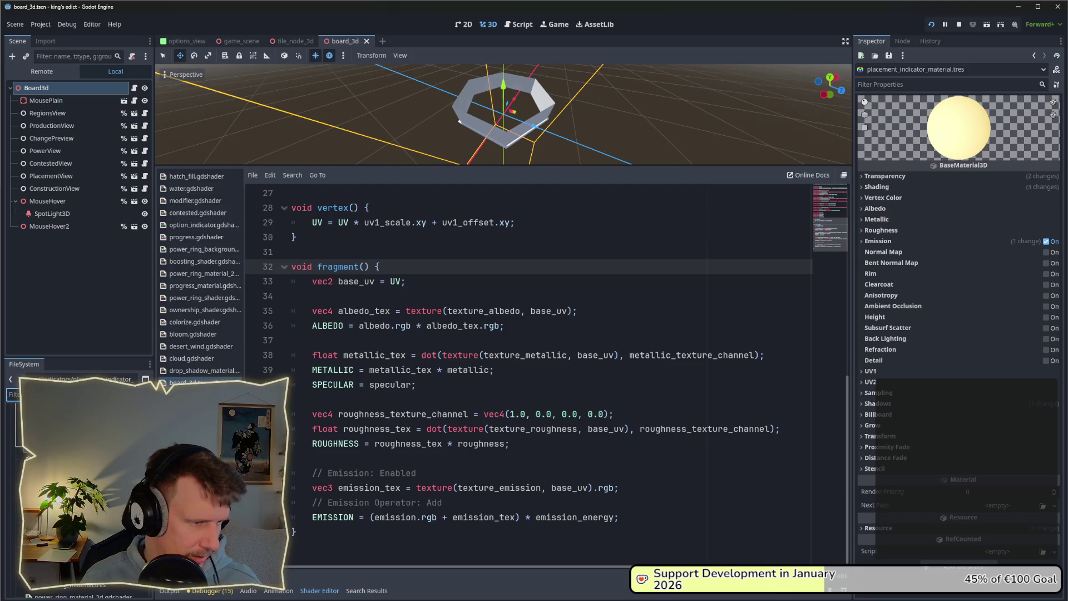
scroll(78, 501, down, 2)
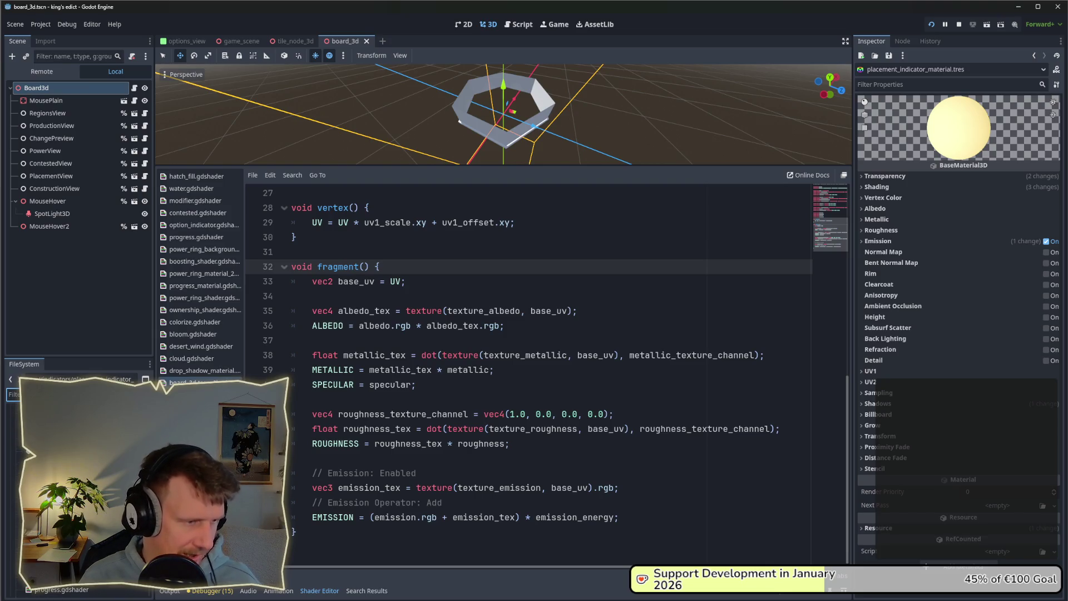
scroll(78, 500, down, 5)
scroll(78, 501, down, 5)
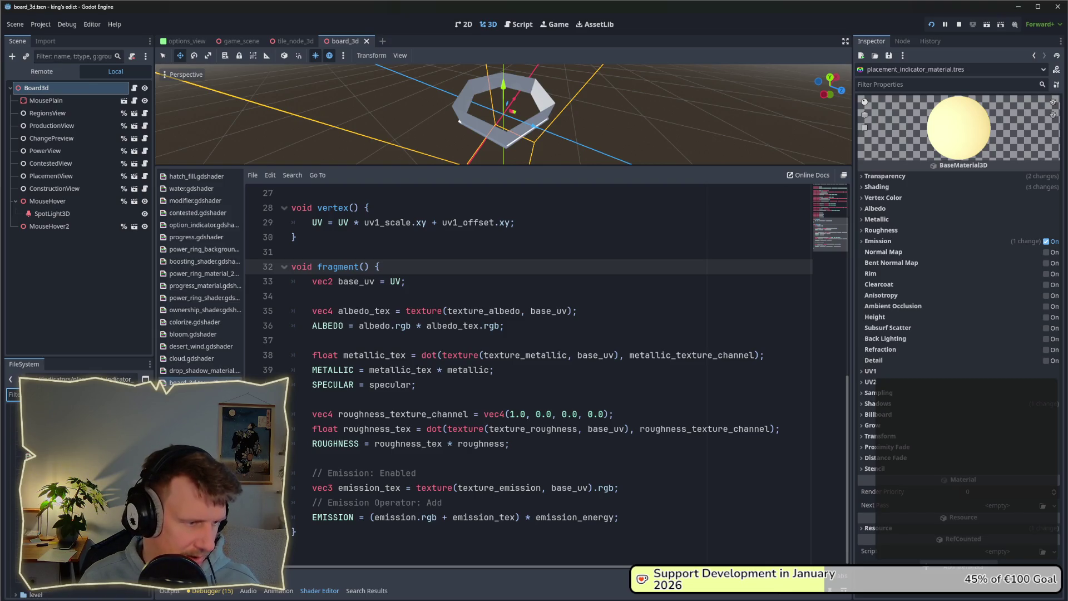
scroll(77, 501, up, 5)
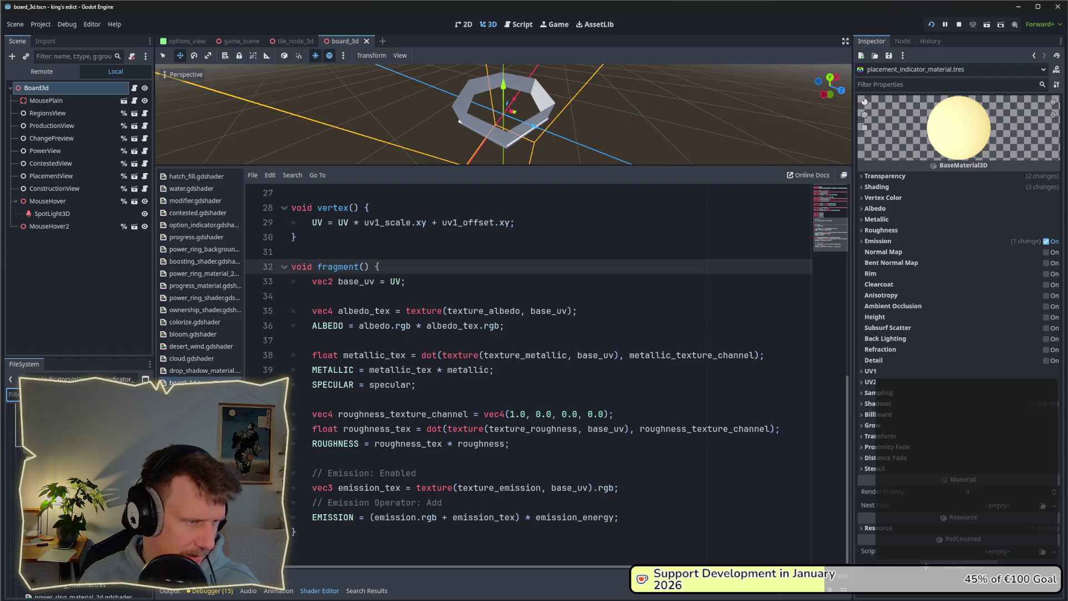
scroll(28, 455, up, 1)
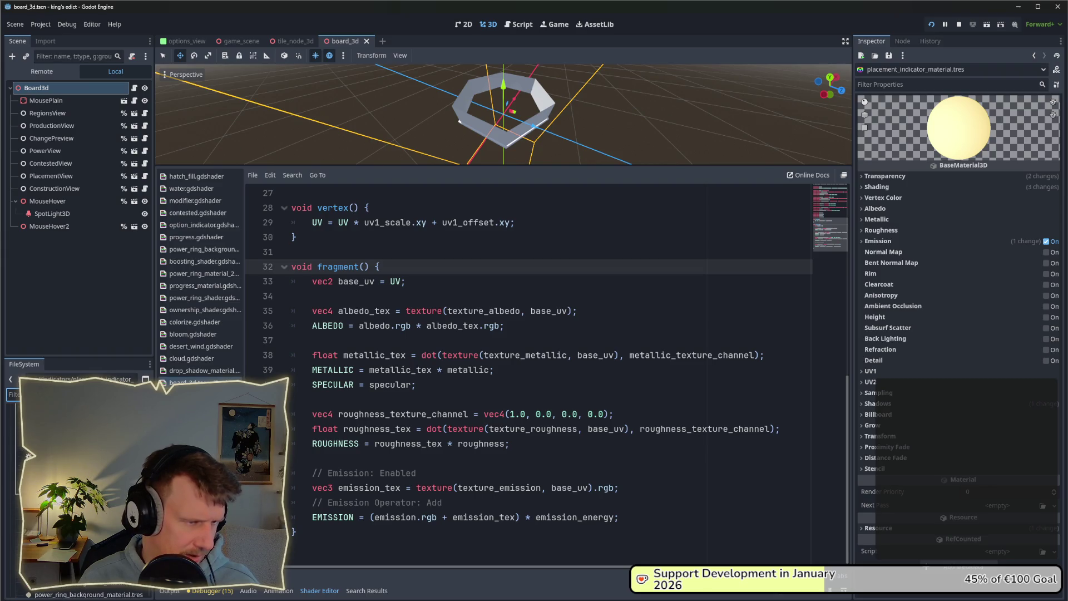
click(28, 456)
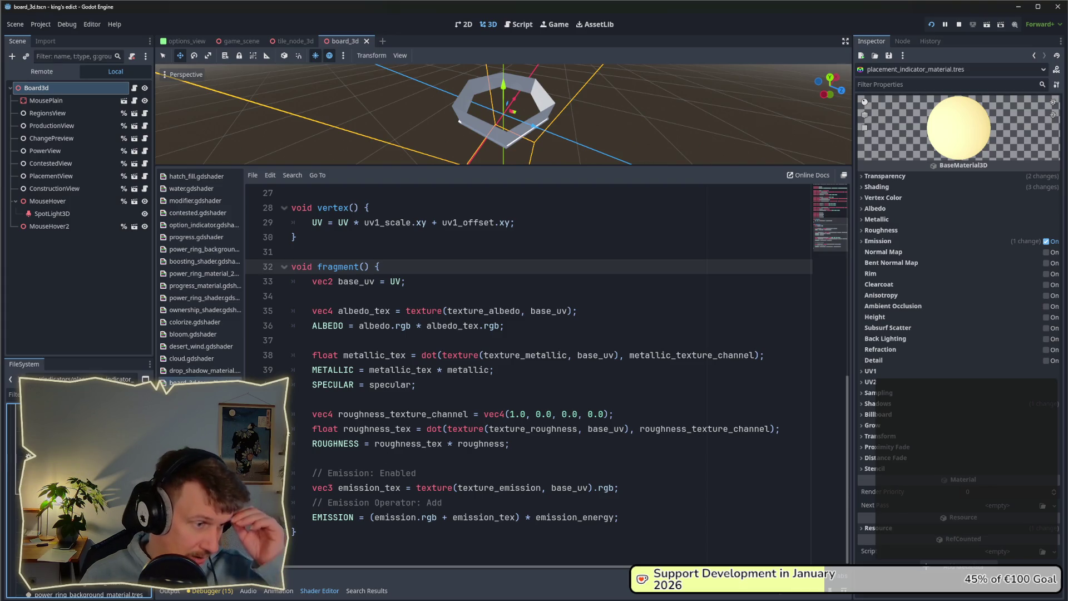
scroll(428, 397, up, 9)
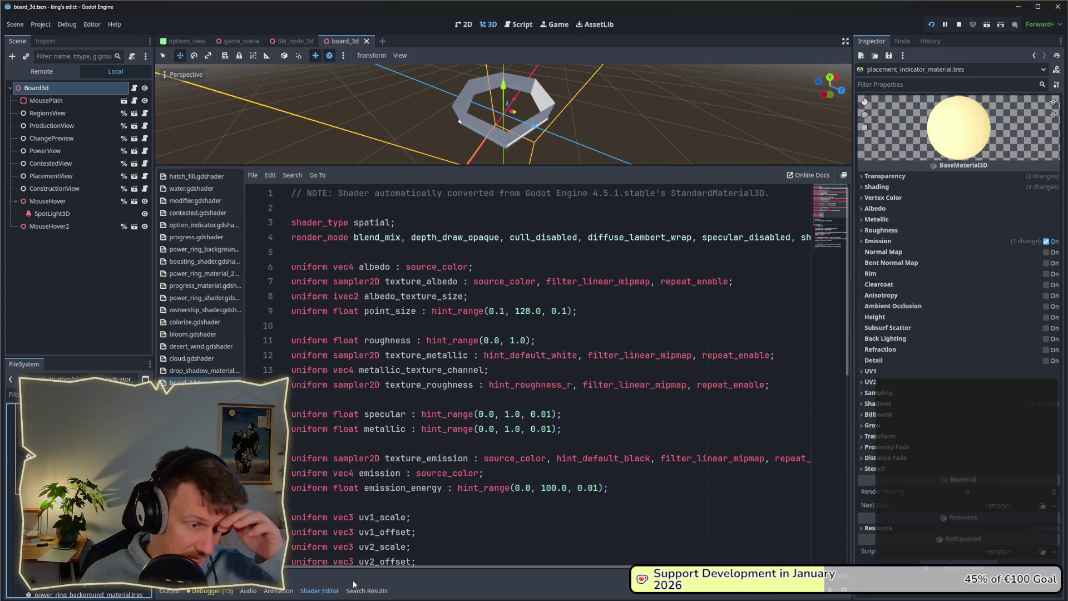
Glance at the drop_shadow shader, reopen placement_indicator_material.tres, and select Board3d
click(318, 591)
click(319, 590)
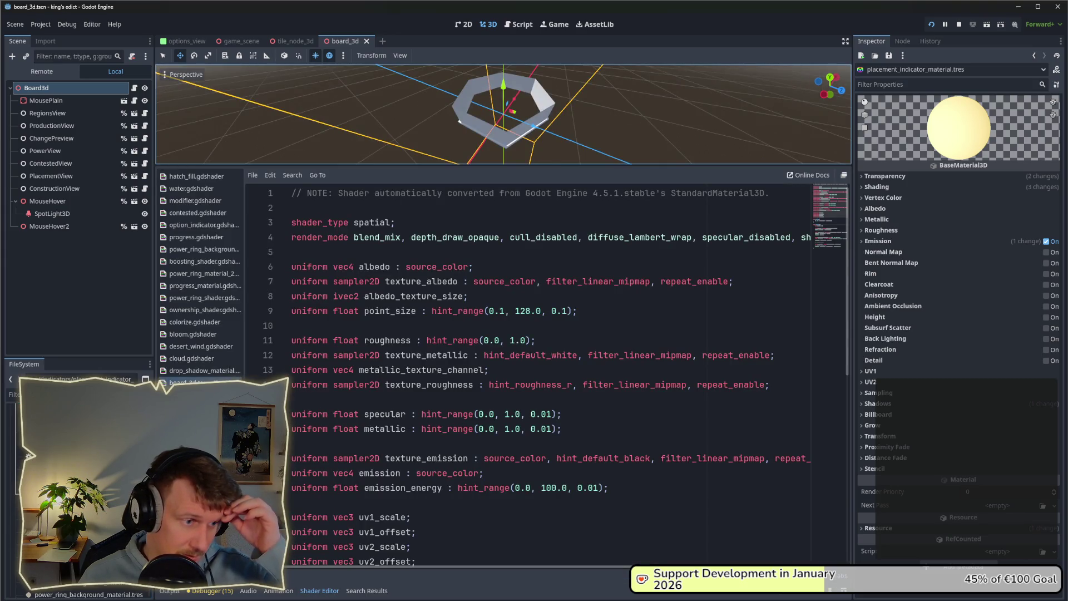
click(200, 370)
click(179, 383)
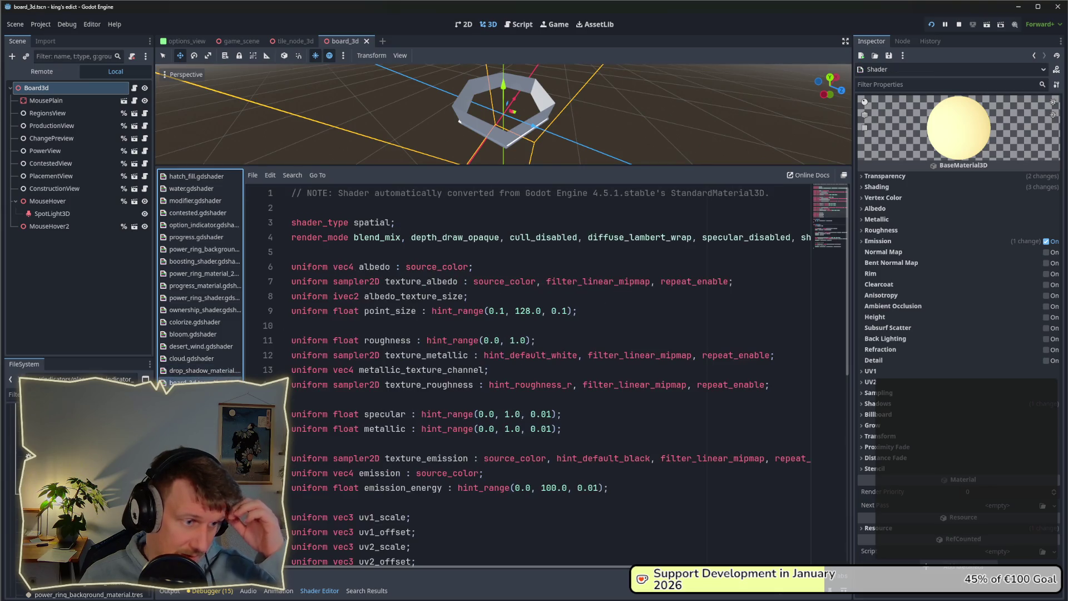
scroll(367, 362, down, 5)
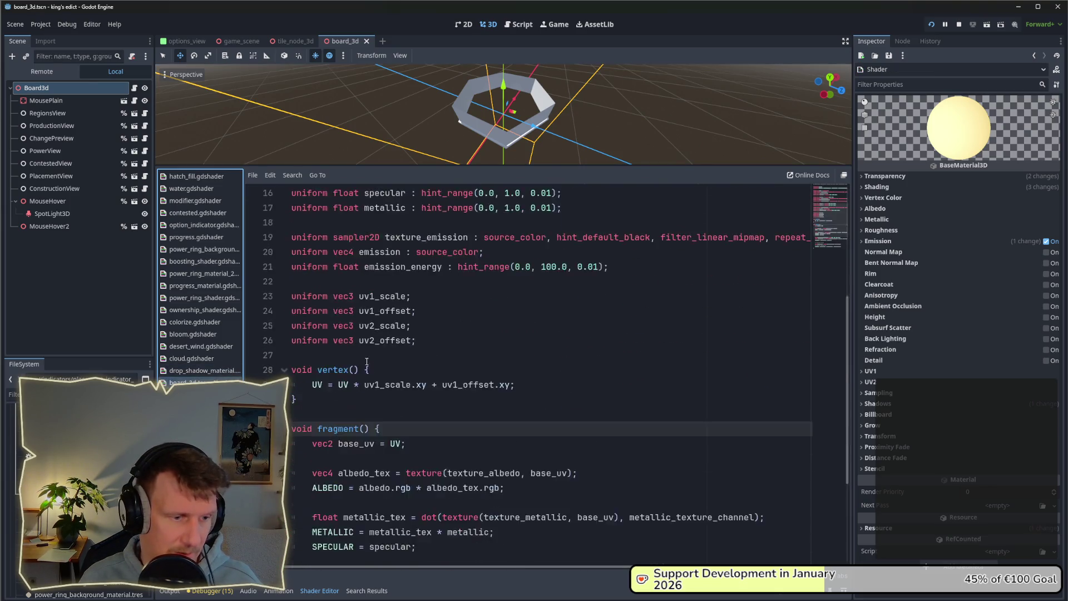
scroll(367, 362, down, 4)
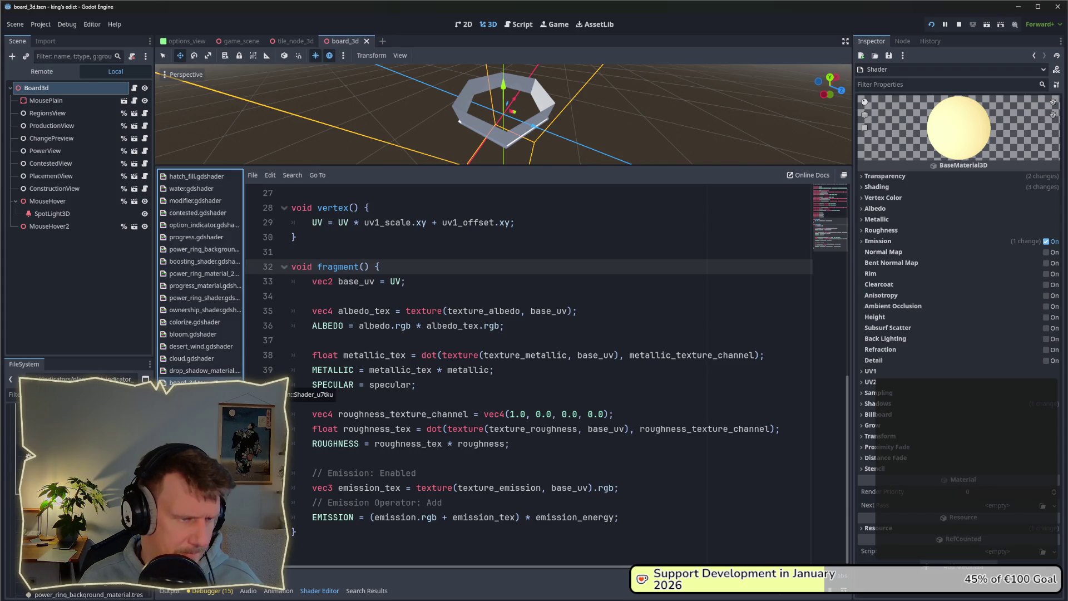
right_click(195, 384)
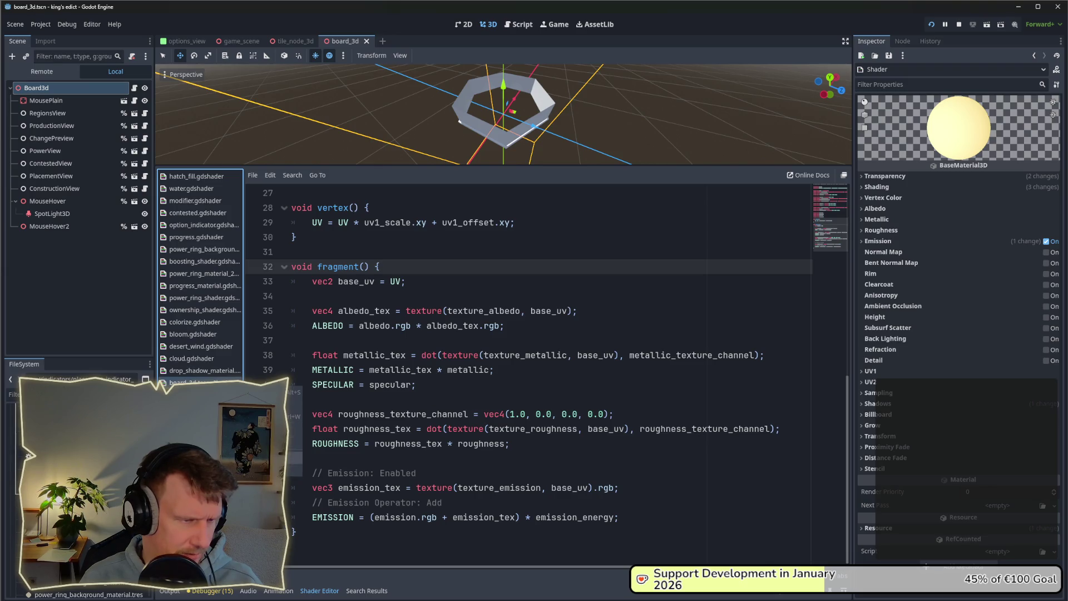
click(261, 459)
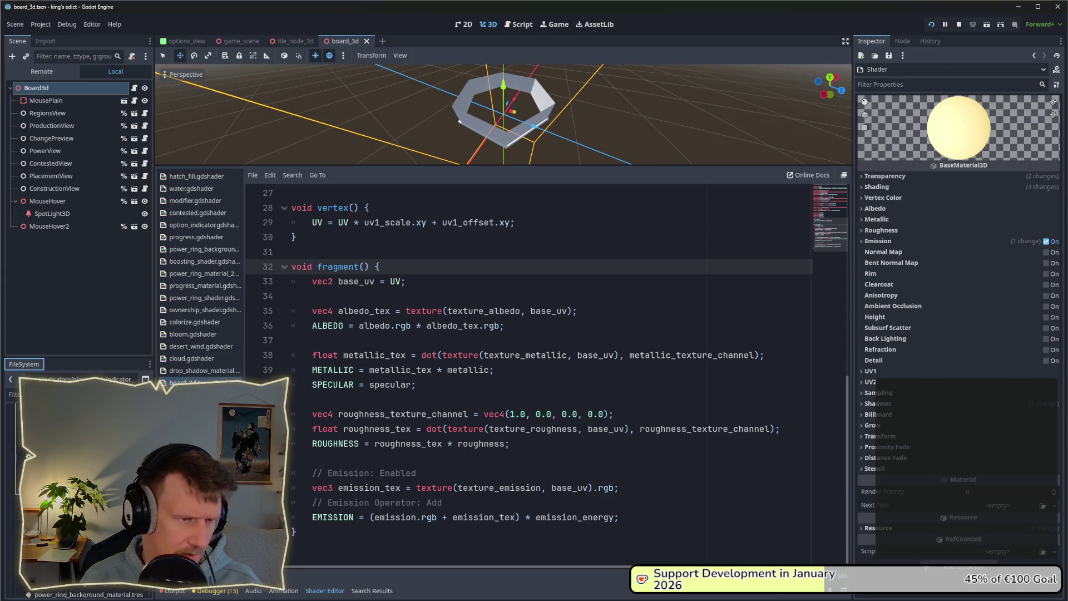
click(78, 406)
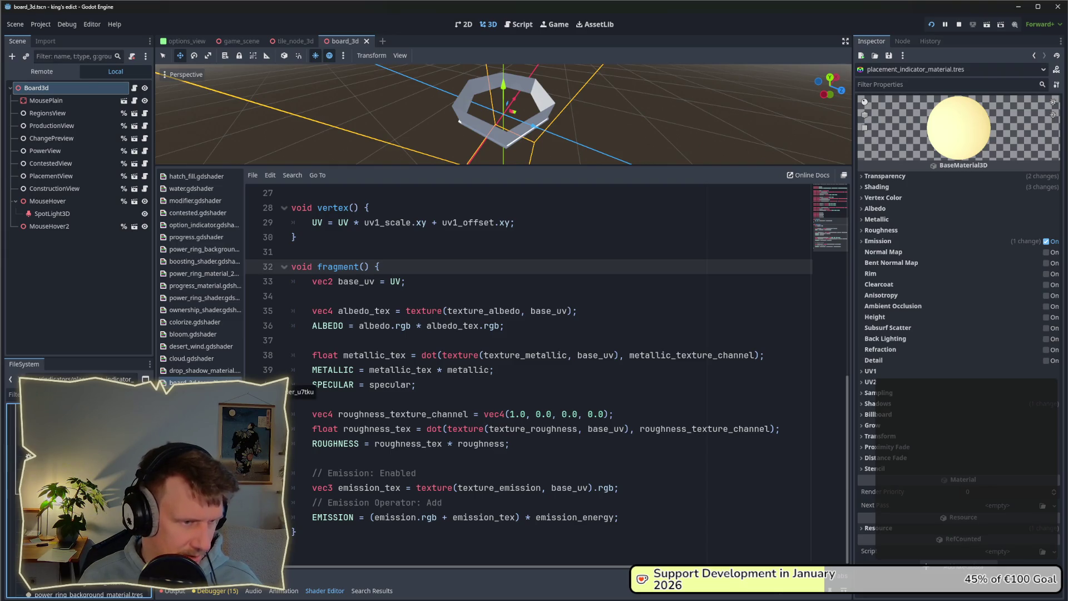
click(52, 91)
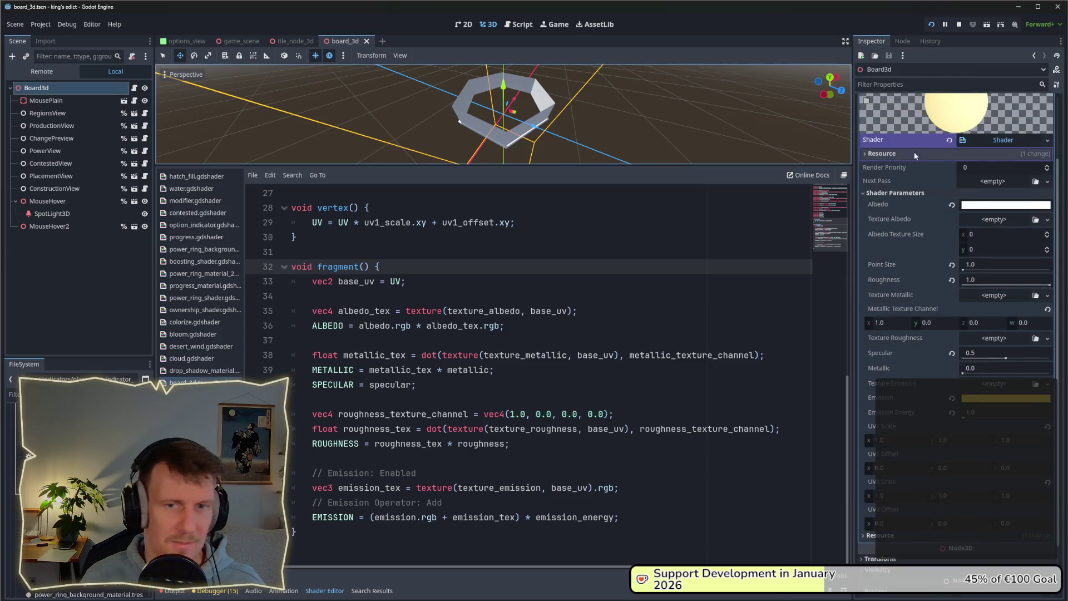
Assign the placement indicator material as Board3d's Highlight Material and save the scene
scroll(984, 161, up, 3)
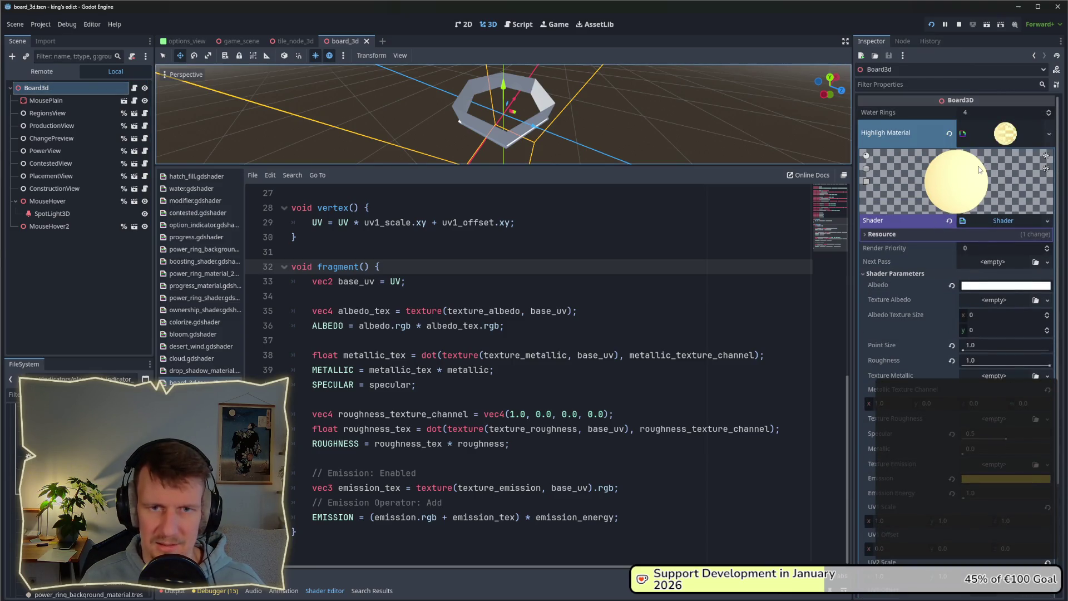
click(949, 134)
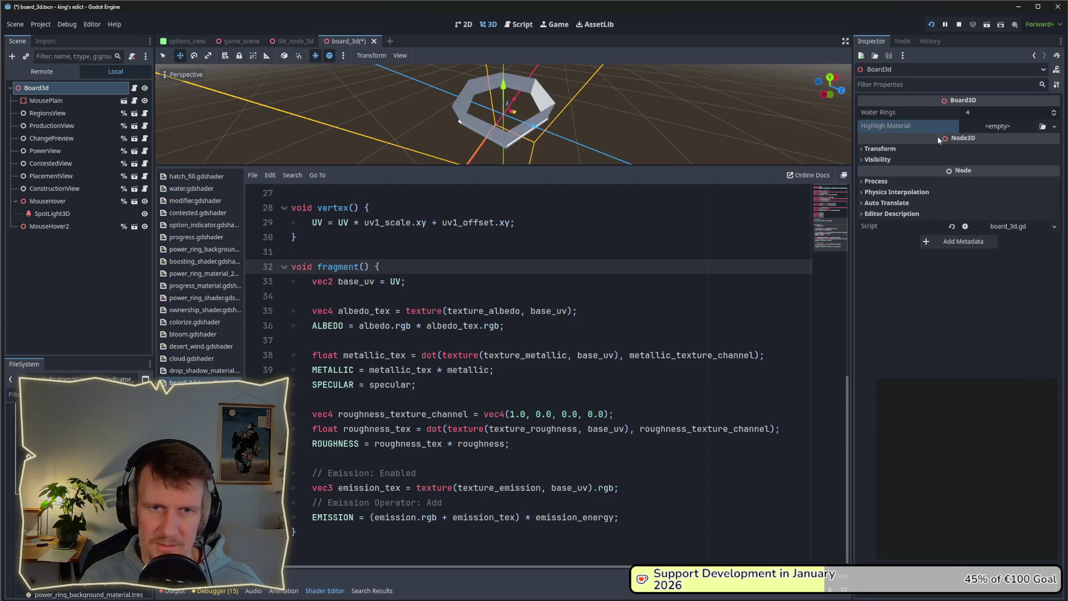
drag(1027, 130, 1009, 129)
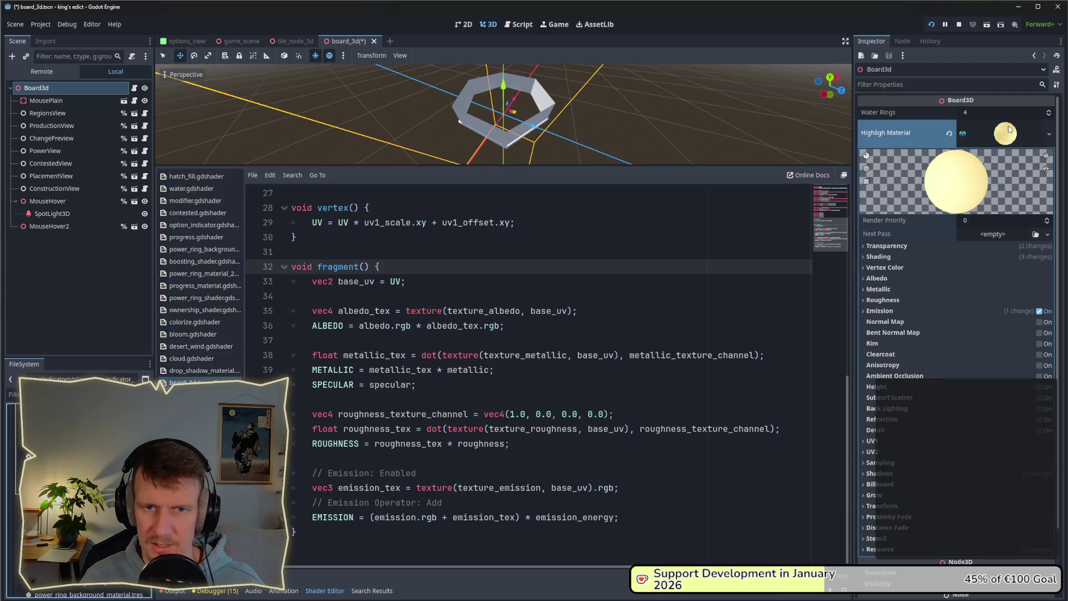
key(ctrl+s)
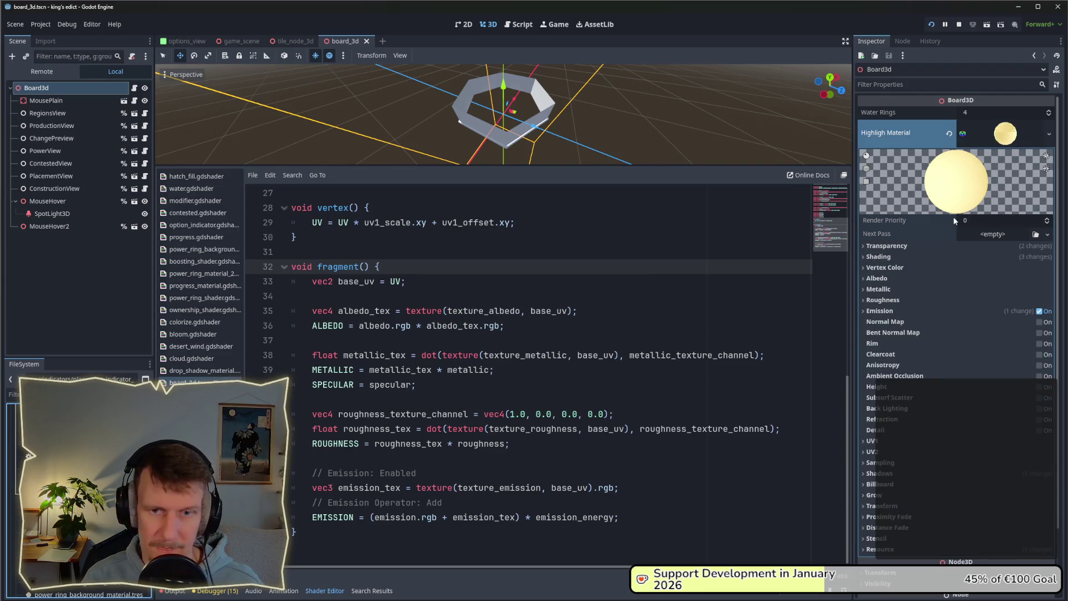
Inspect the highlight material's transparency settings, then convert it to a ShaderMaterial
click(1004, 134)
click(1004, 134)
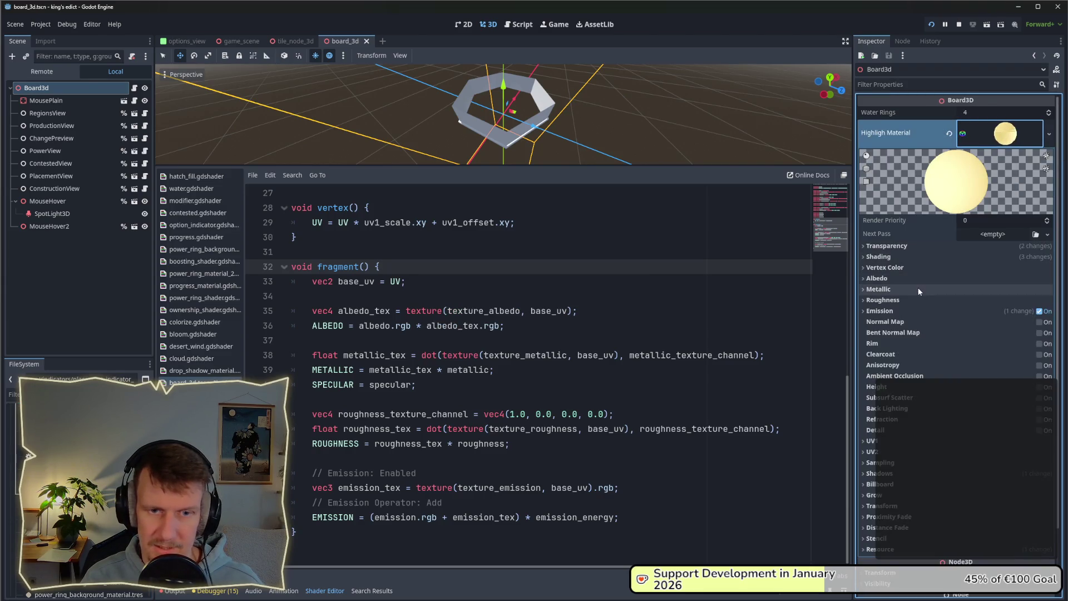
click(873, 248)
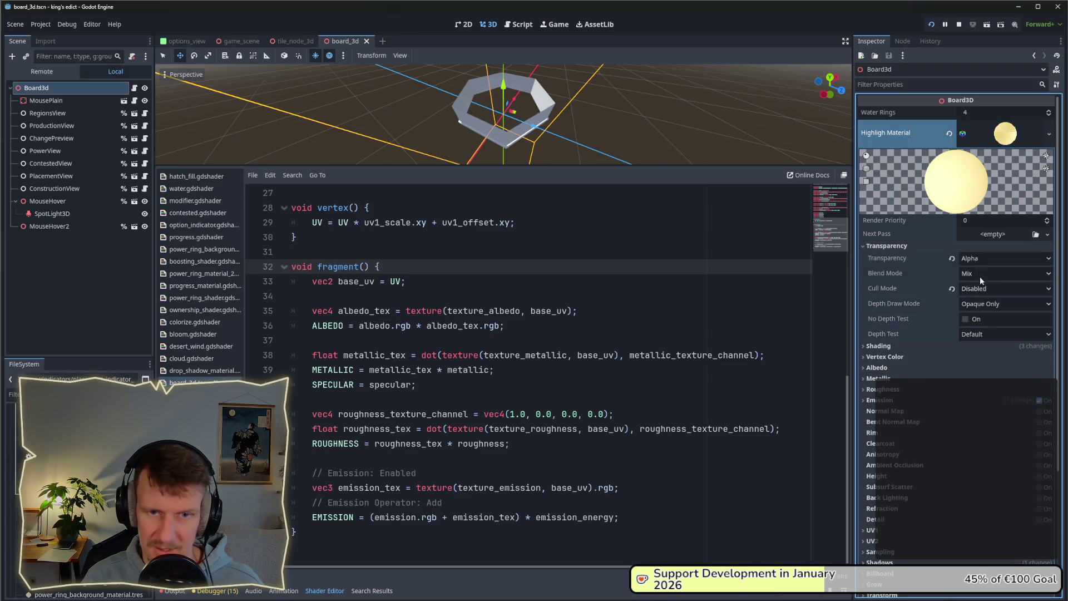
click(880, 247)
right_click(1000, 137)
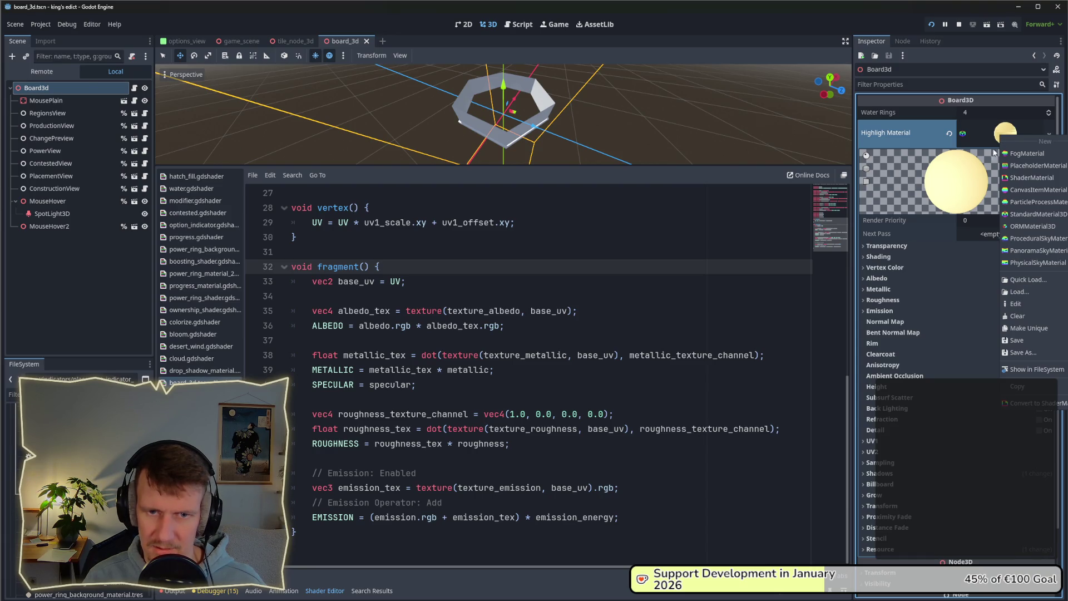
click(1034, 403)
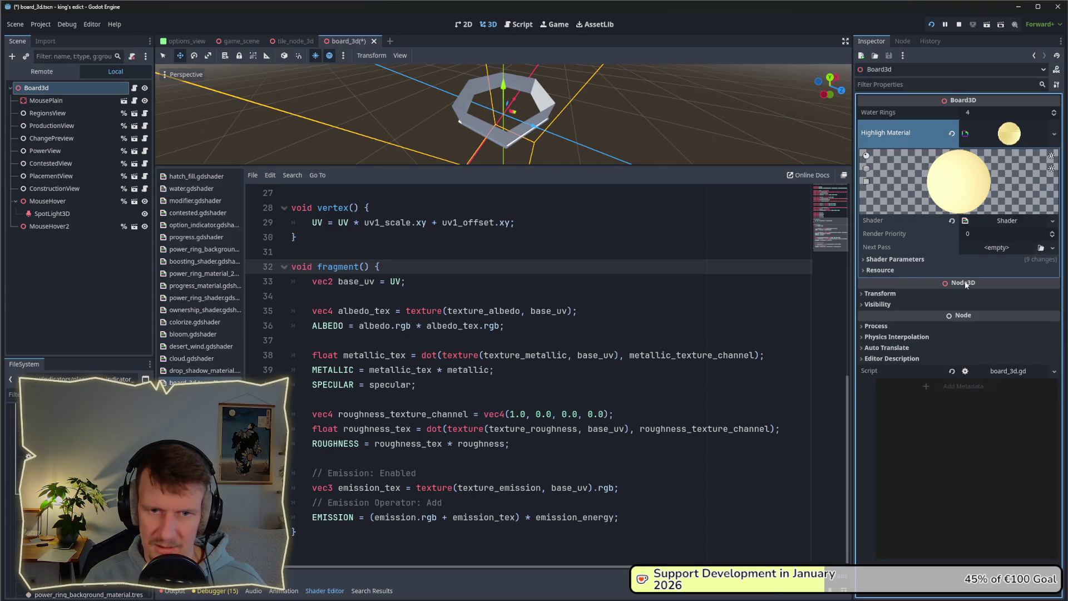
Save the highlight material's shader as mouse_highlight.gdshader in res://indicators
right_click(991, 218)
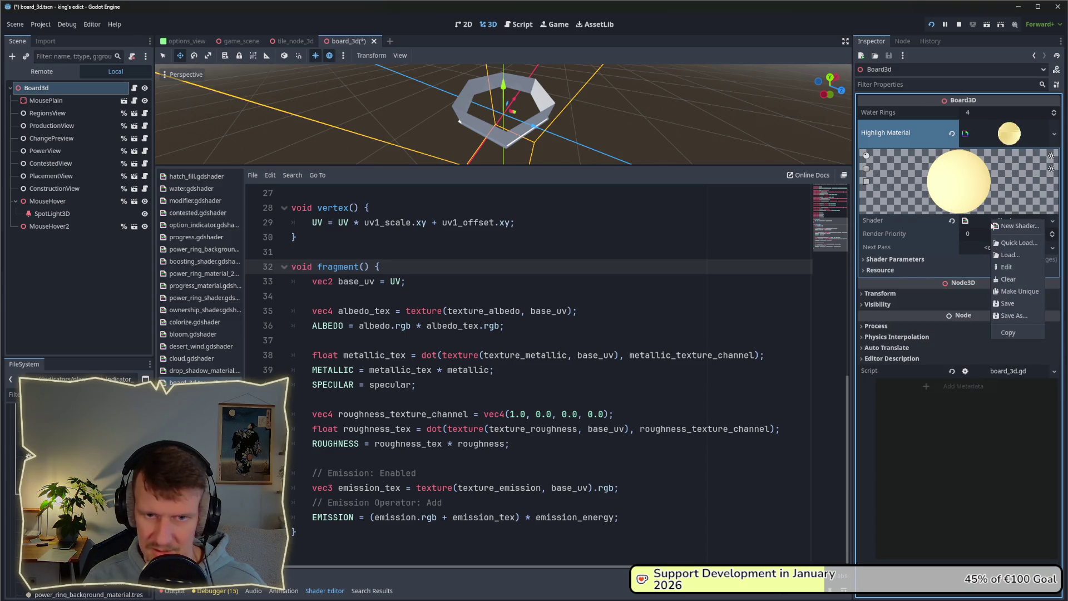
click(1010, 317)
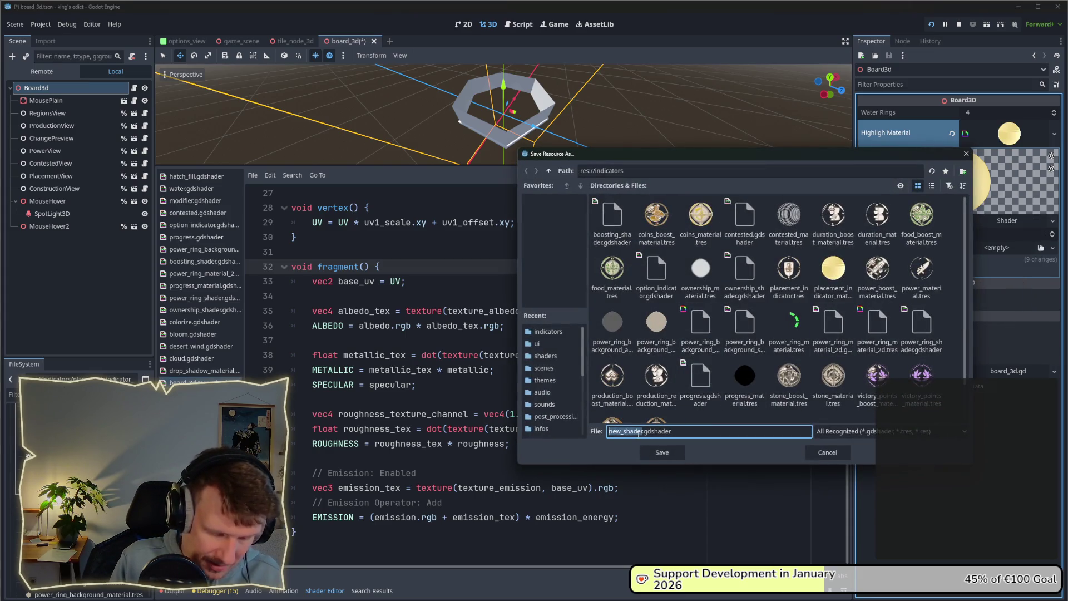
text(highlight_)
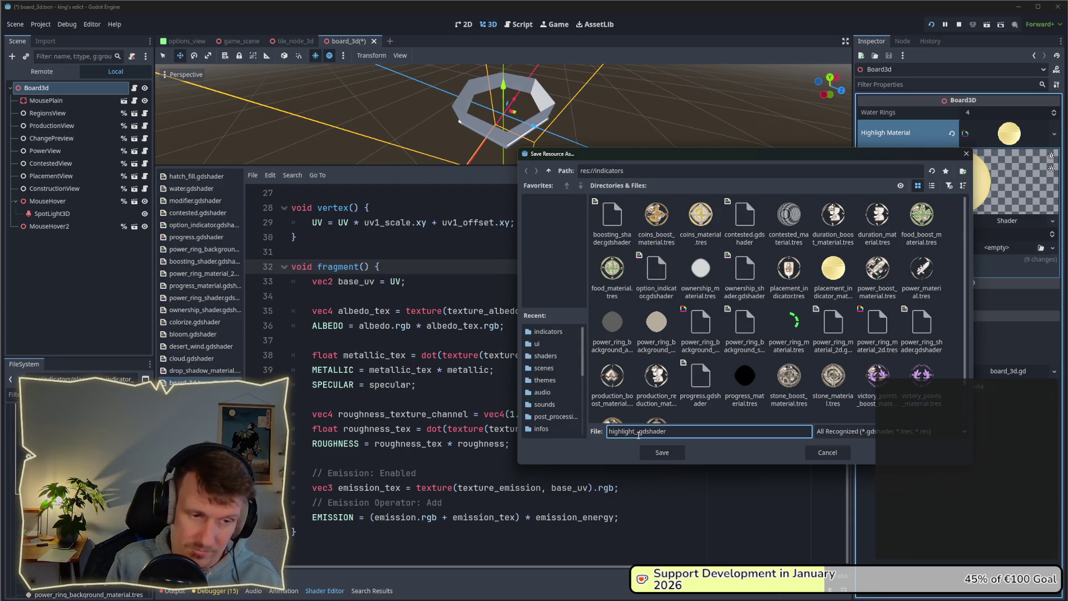
key(Delete)
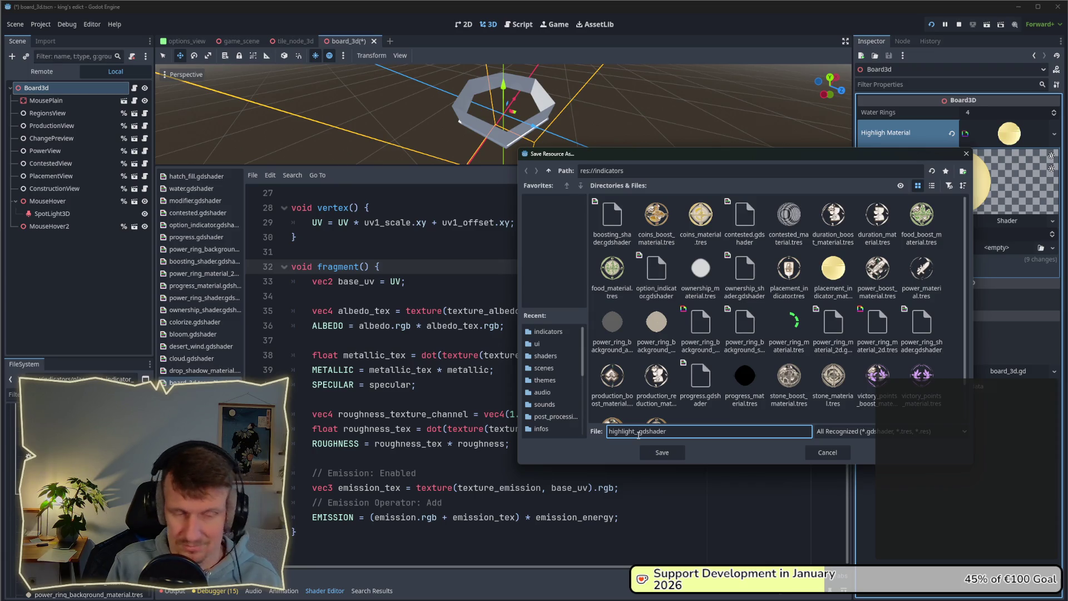
key(BackSpace)
text(.)
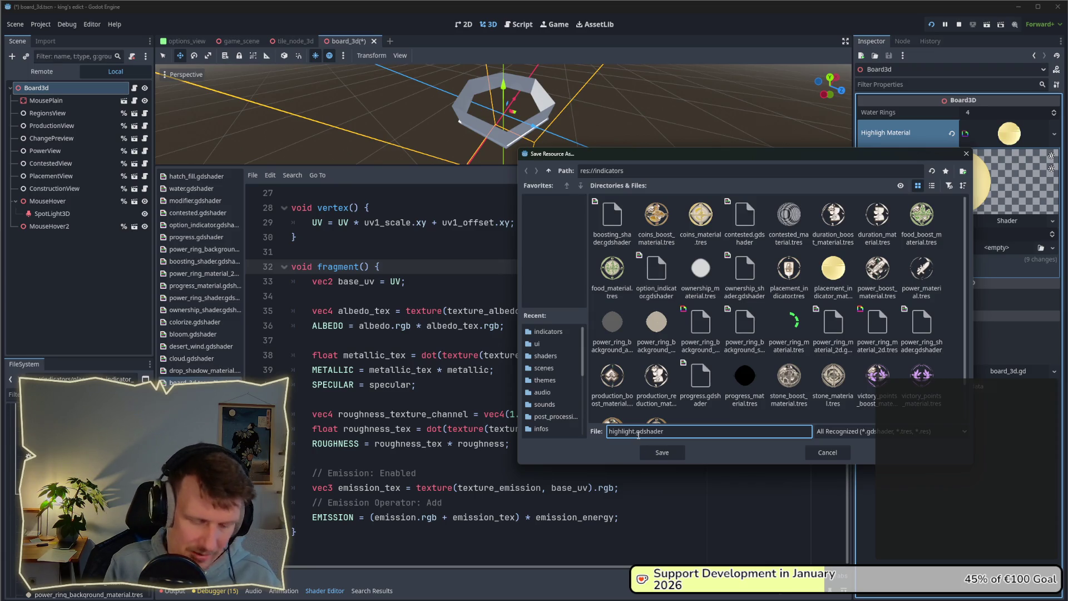
key(Home)
text(mouse_)
key(Return)
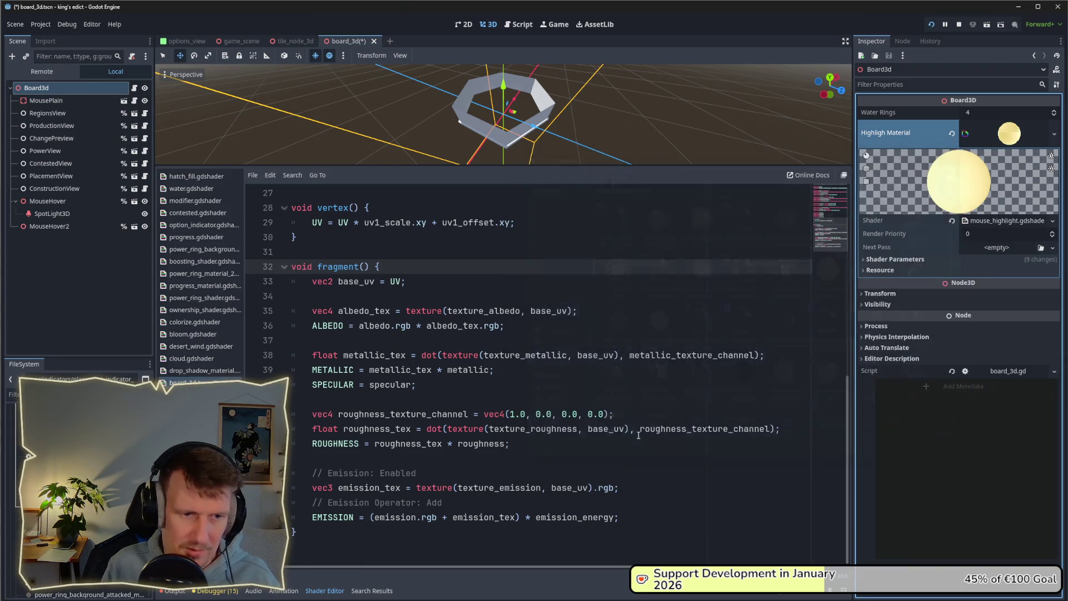
Add the line 'float = 1 - UV.x;' below base_uv in fragment() and save the shader
click(1014, 222)
scroll(511, 390, down, 9)
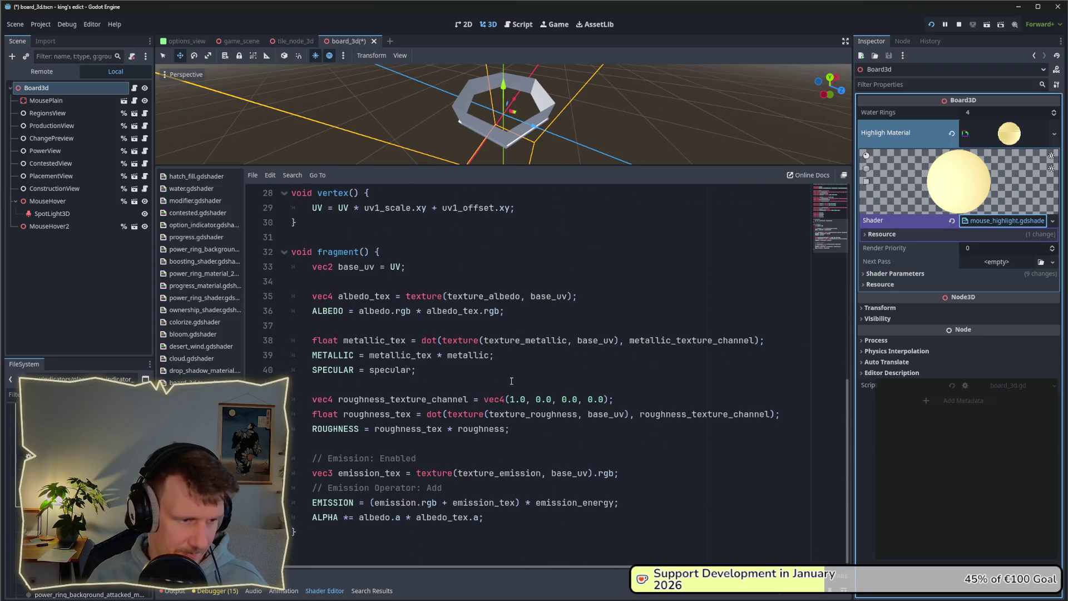
drag(484, 518, 309, 524)
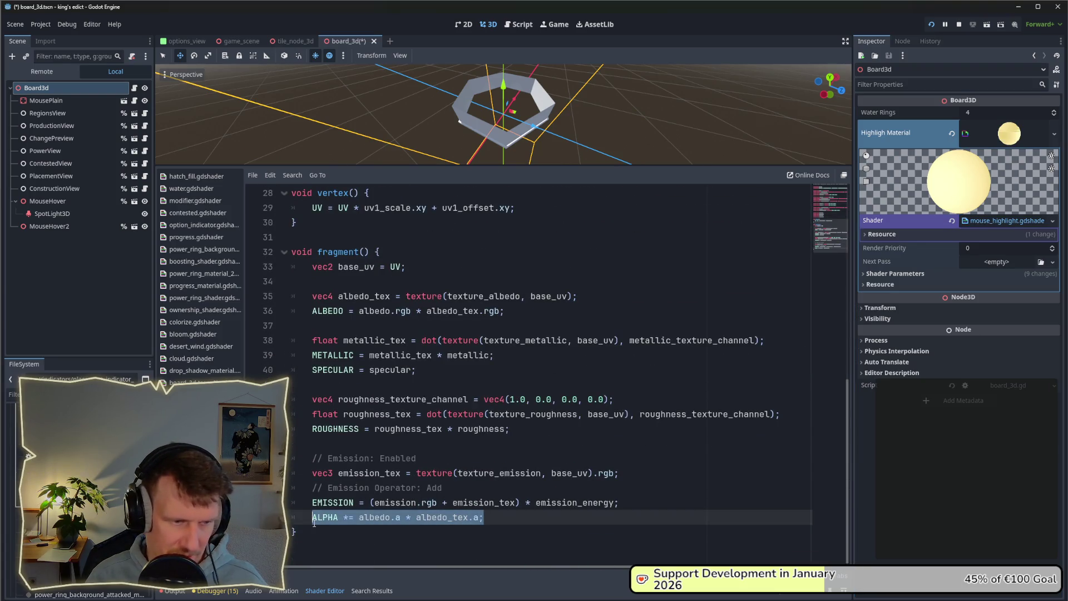
click(483, 518)
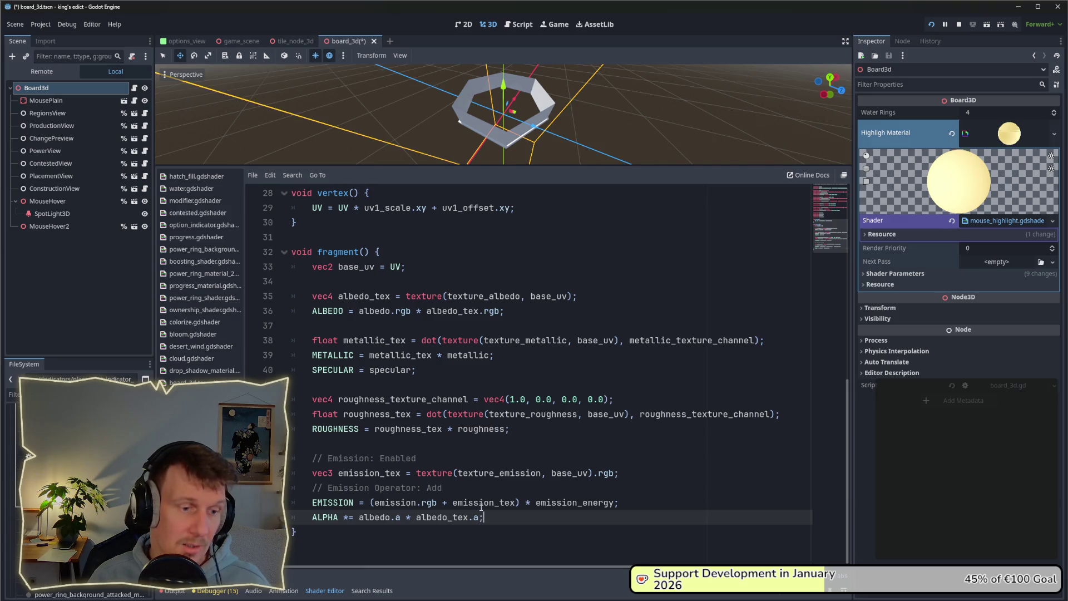
key(Left)
click(407, 269)
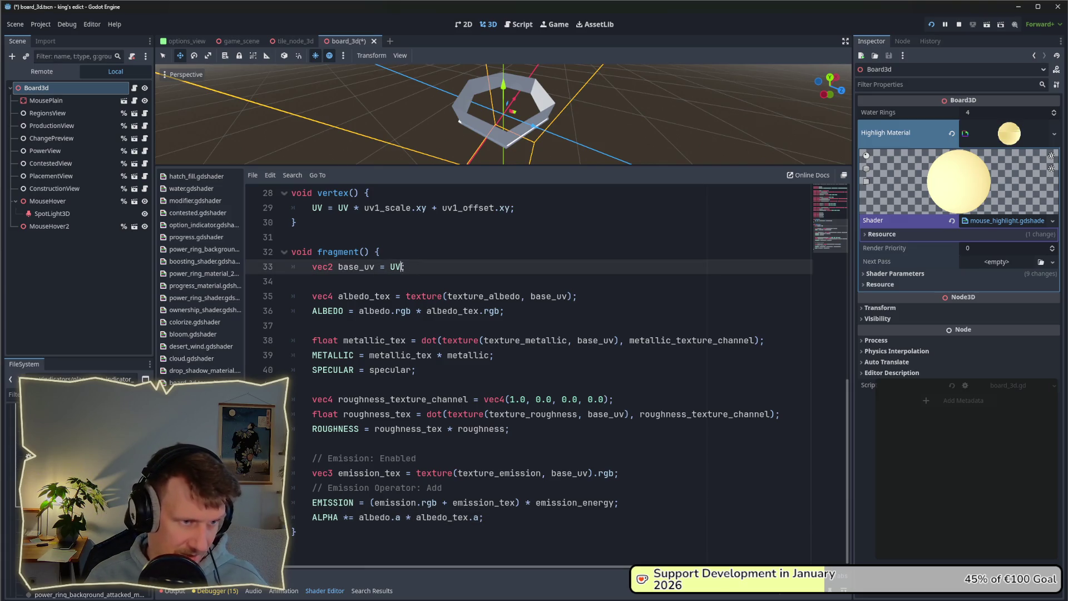
key(End)
key(Return)
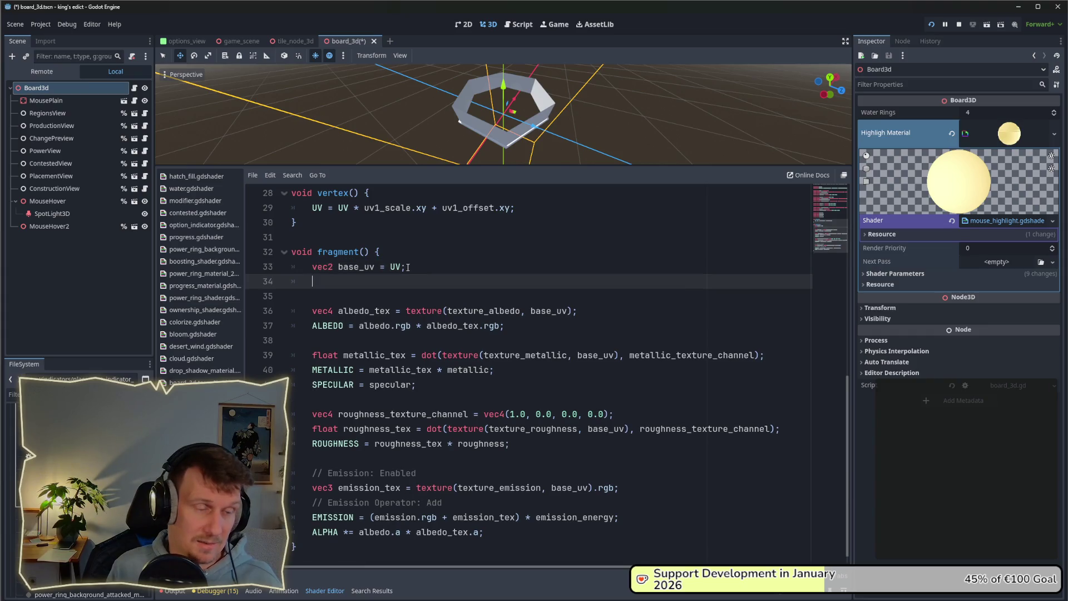
text(floa)
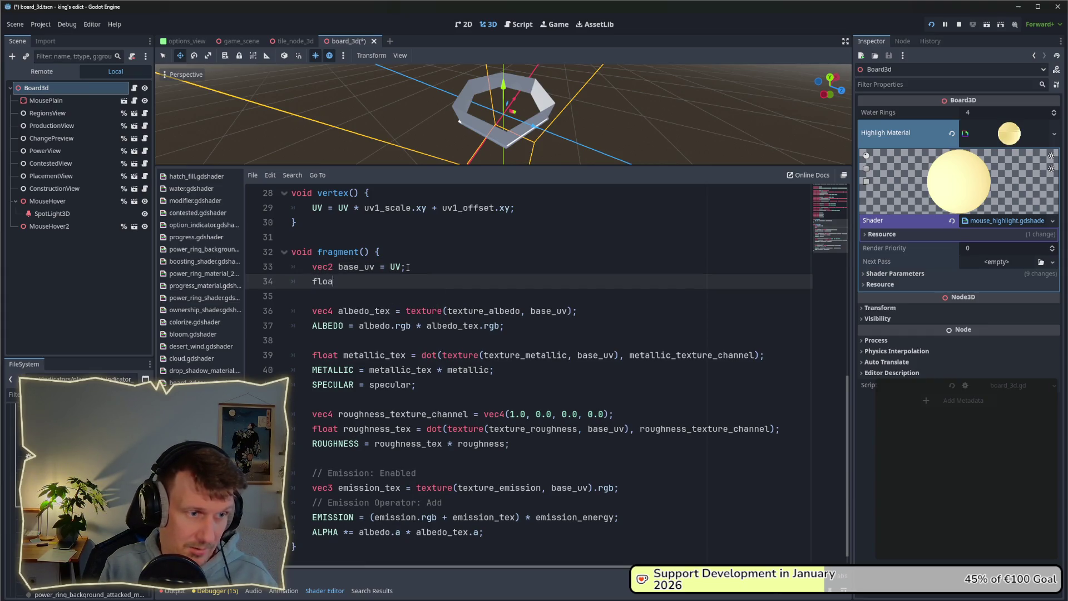
text(t = )
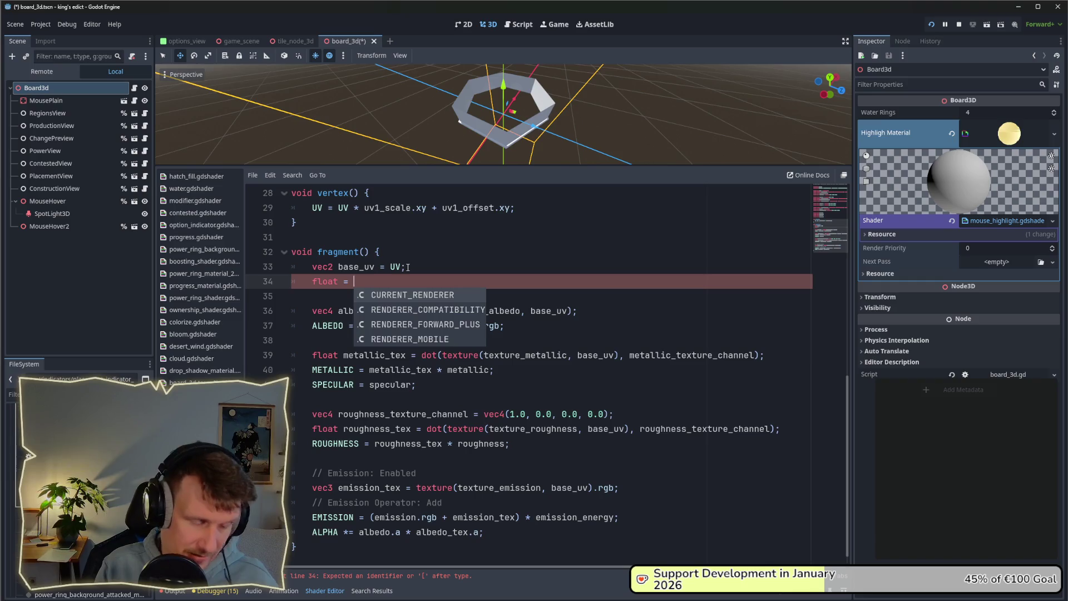
text(1 - U)
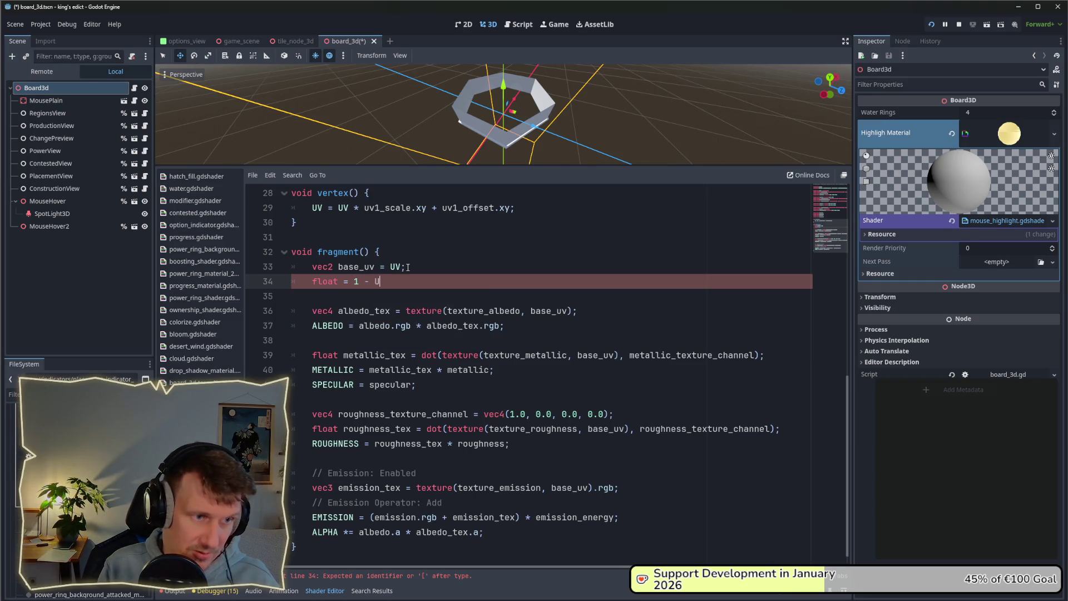
text(V.x)
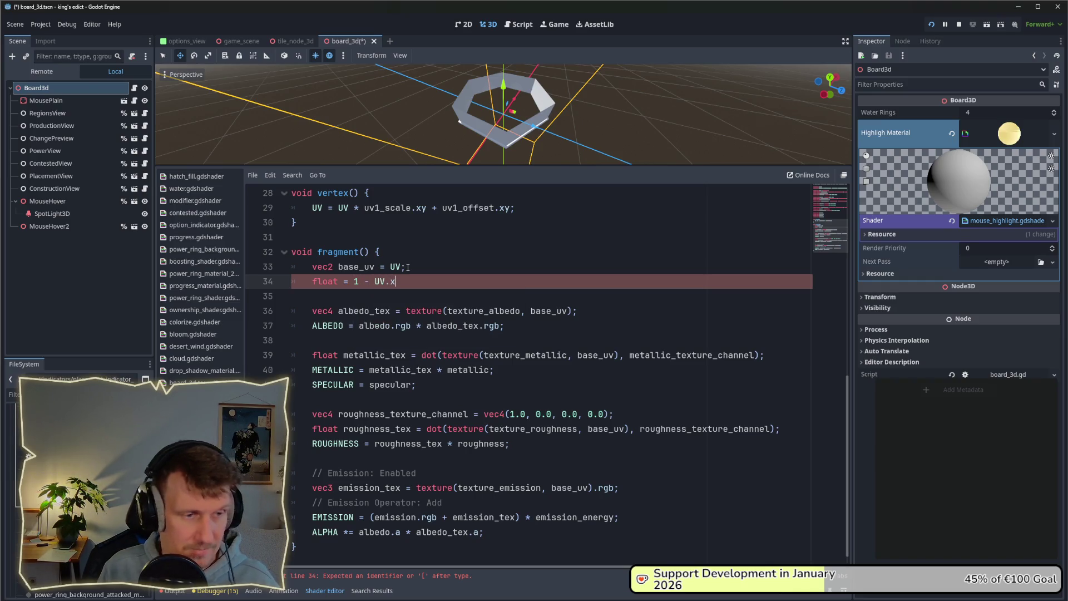
text(;)
key(ctrl+s)
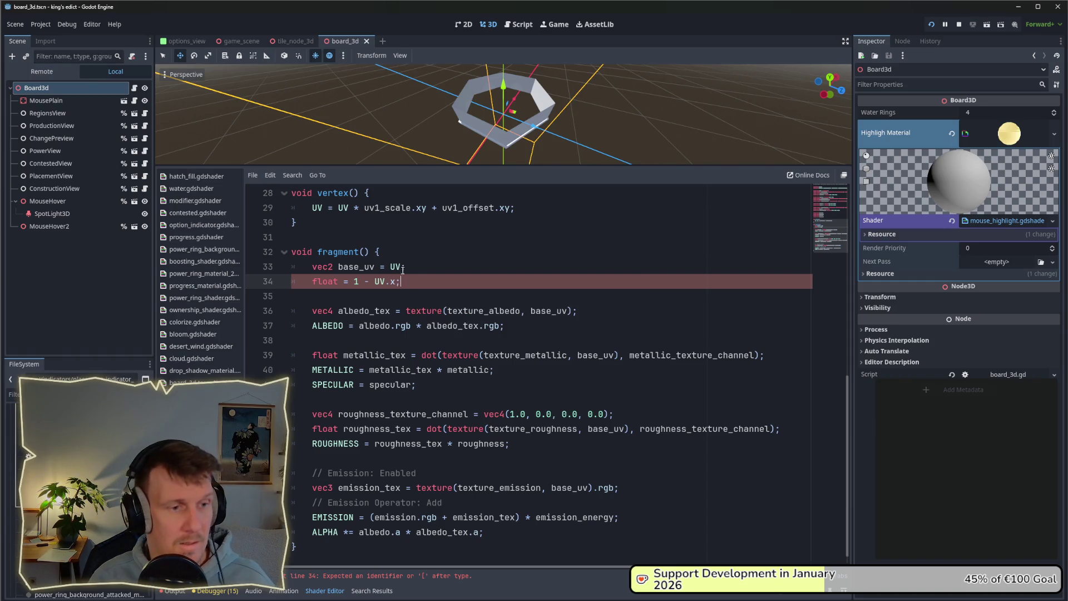
Correct the new line to 'float gradient = 1.0 - UV.y;'
double_click(391, 281)
text(y)
click(410, 282)
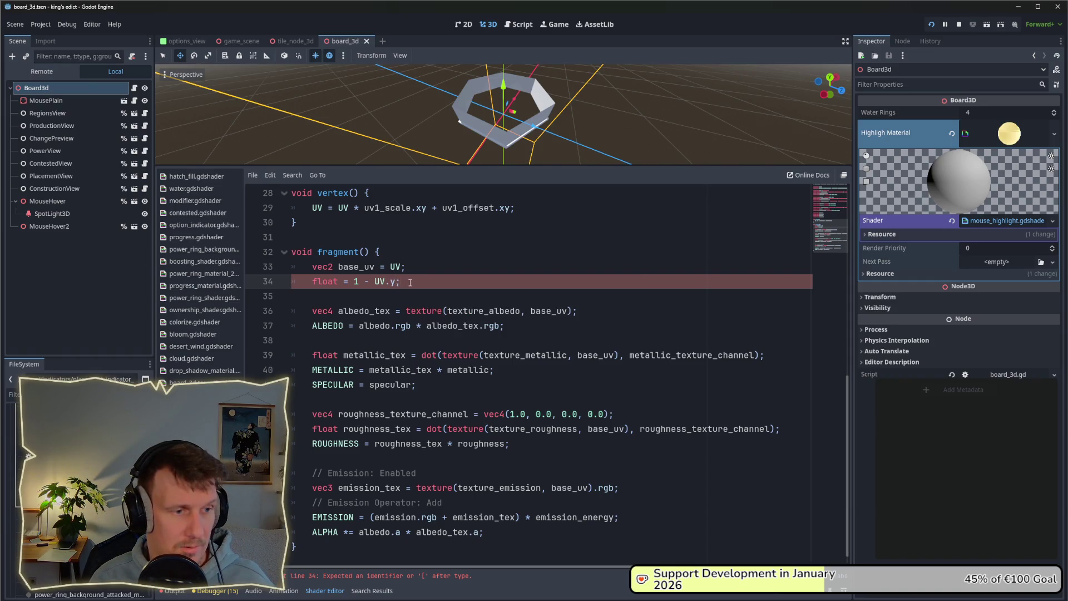
click(339, 282)
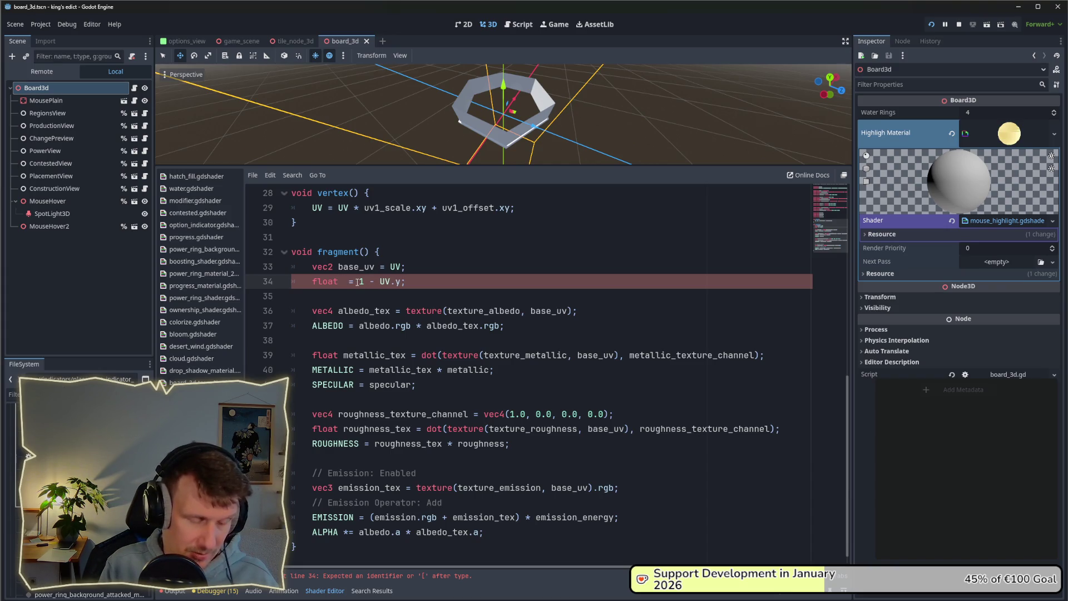
text(alpha)
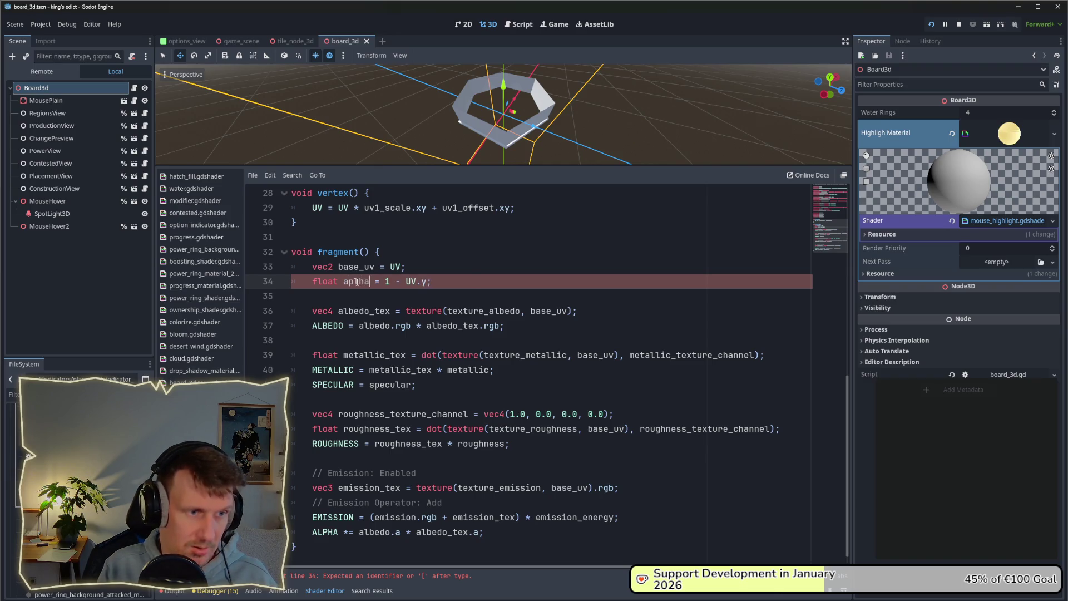
text(_mask)
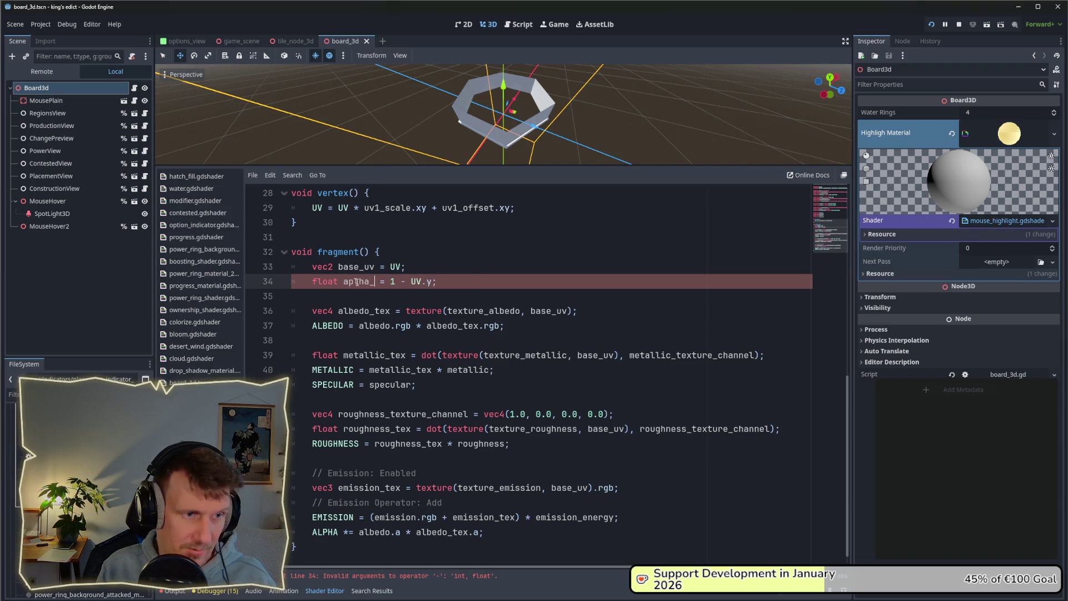
key(BackSpace)
key(BackSpace)
key(BackSpace)
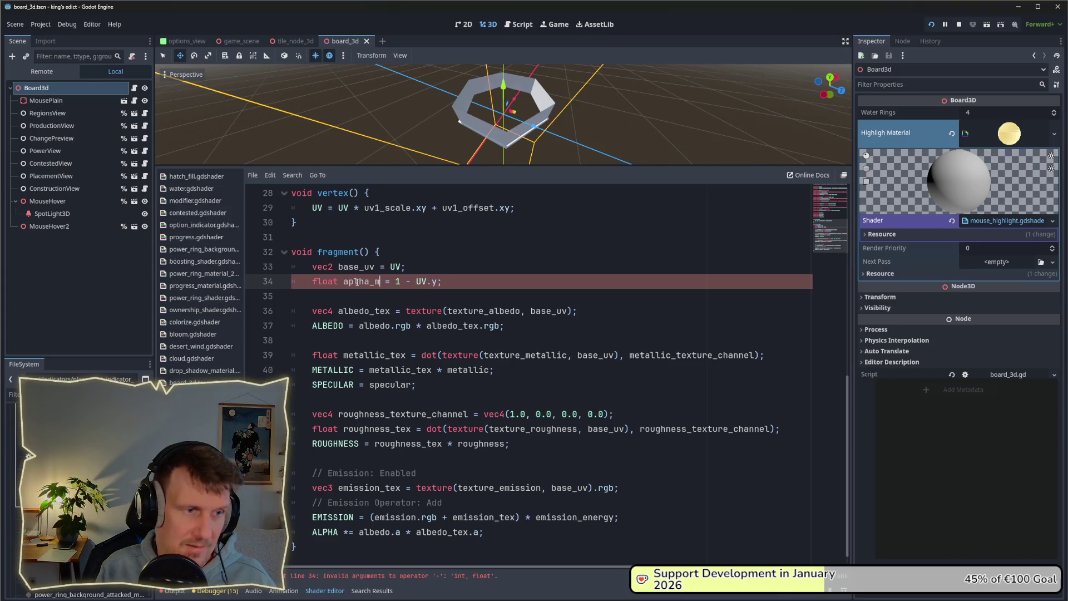
key(ctrl+BackSpace)
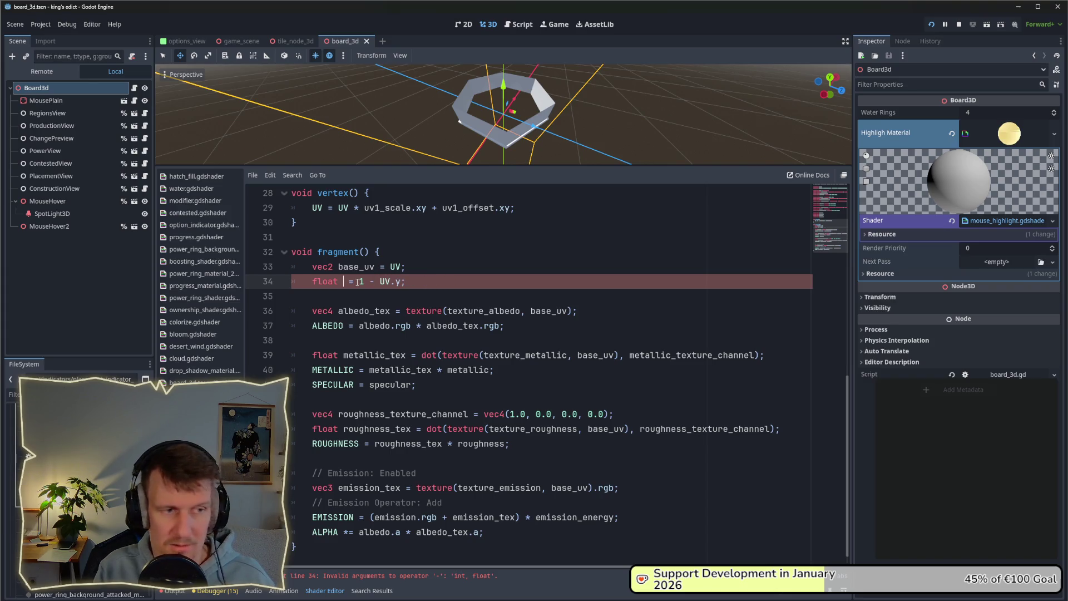
text(gradient)
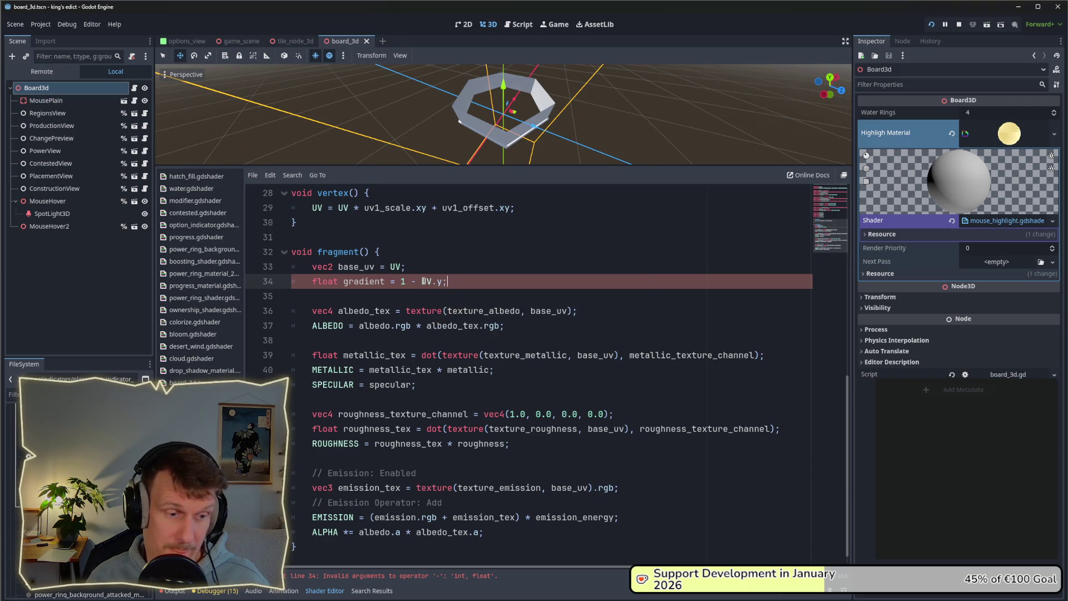
click(409, 281)
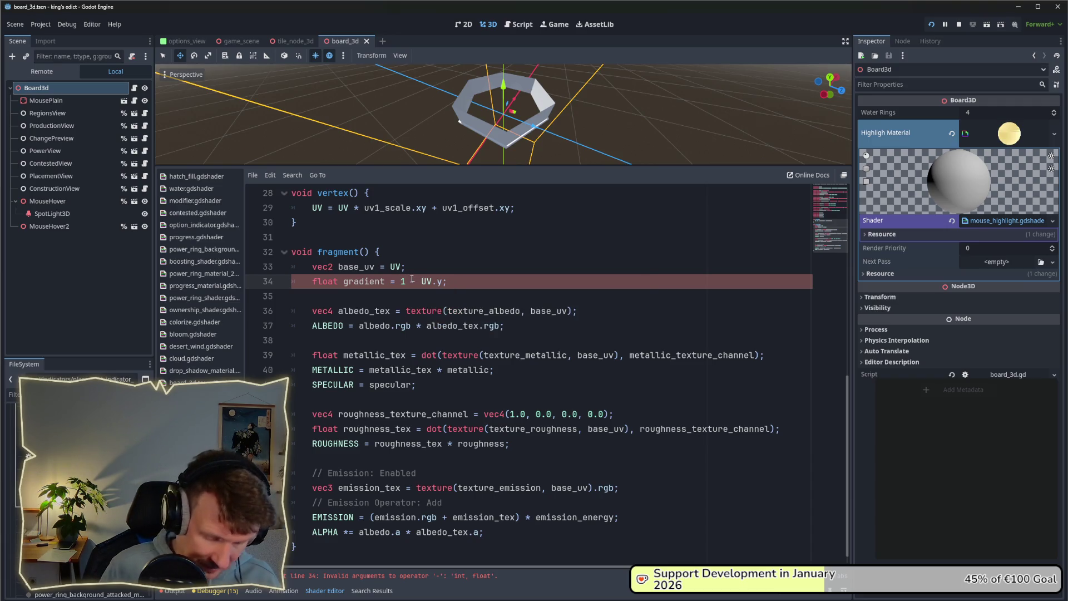
text(.0)
click(363, 285)
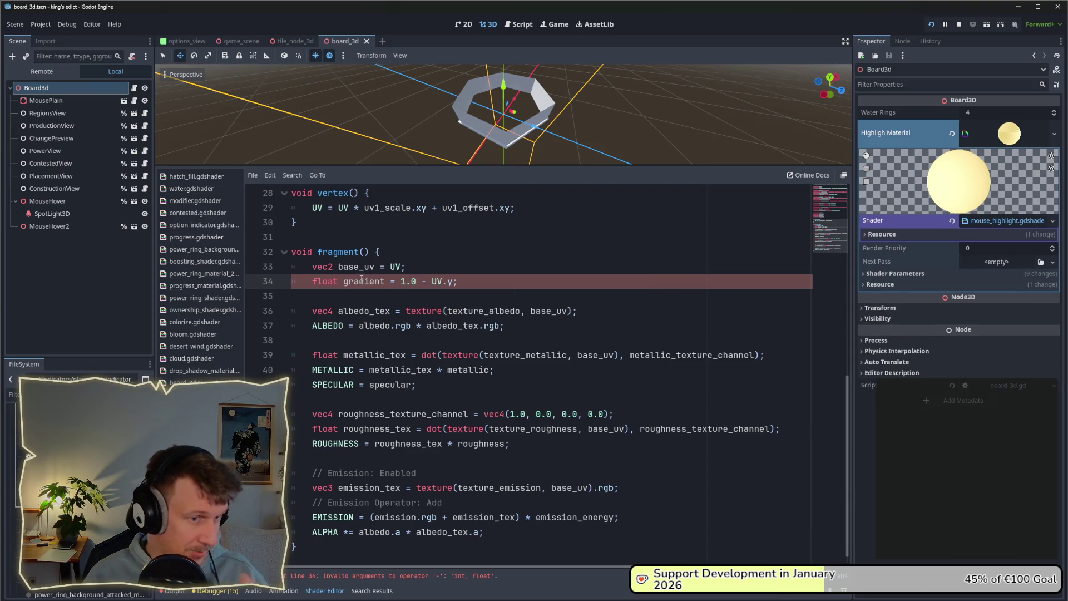
Append '* gradient' to the ALPHA line
double_click(362, 281)
key(ctrl+c)
click(480, 533)
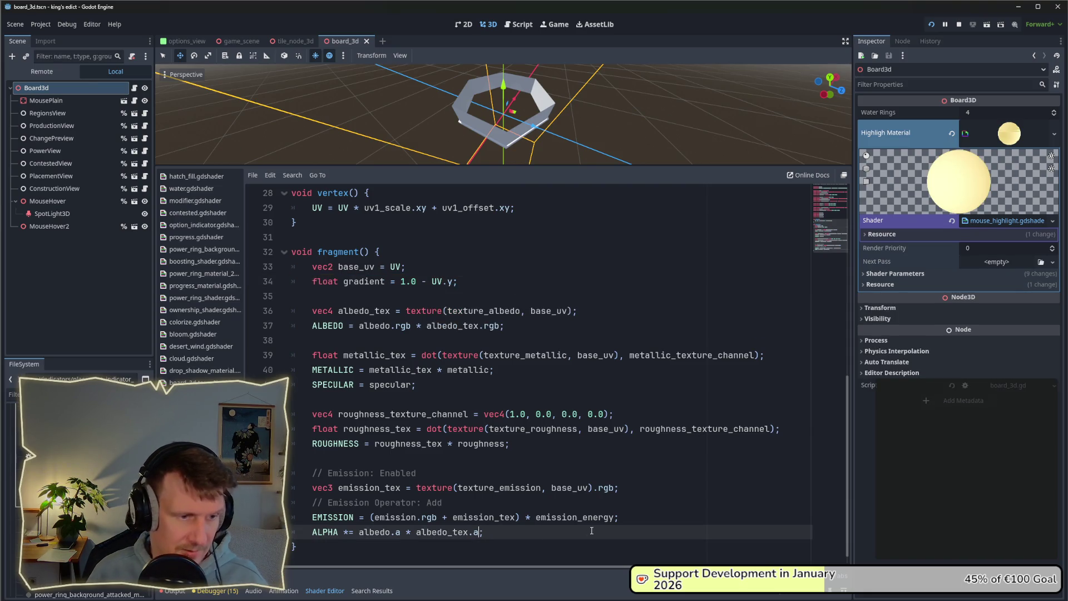
text(*)
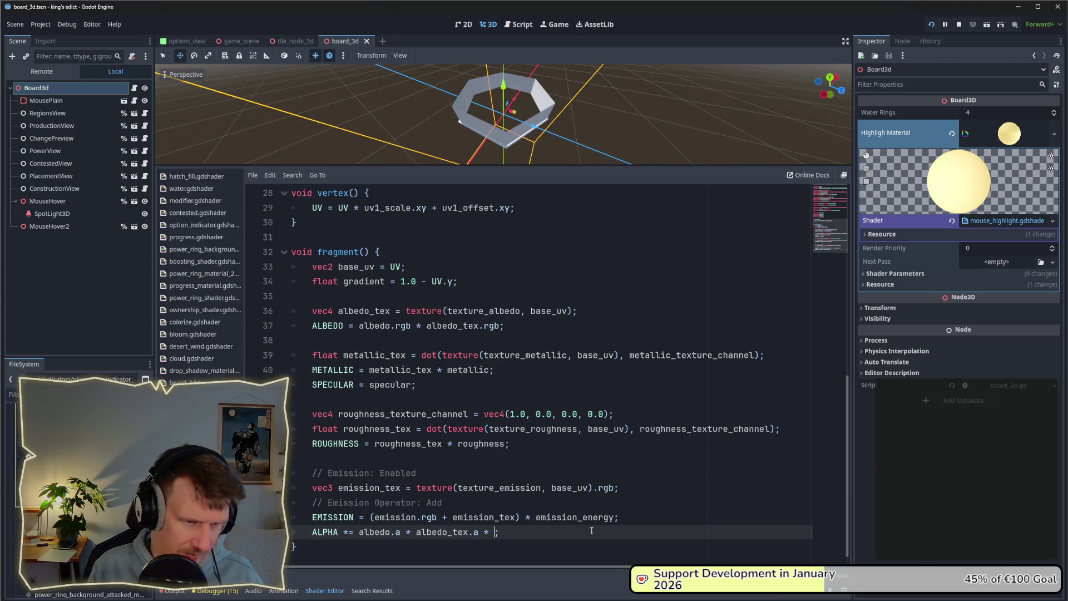
key(ctrl+v)
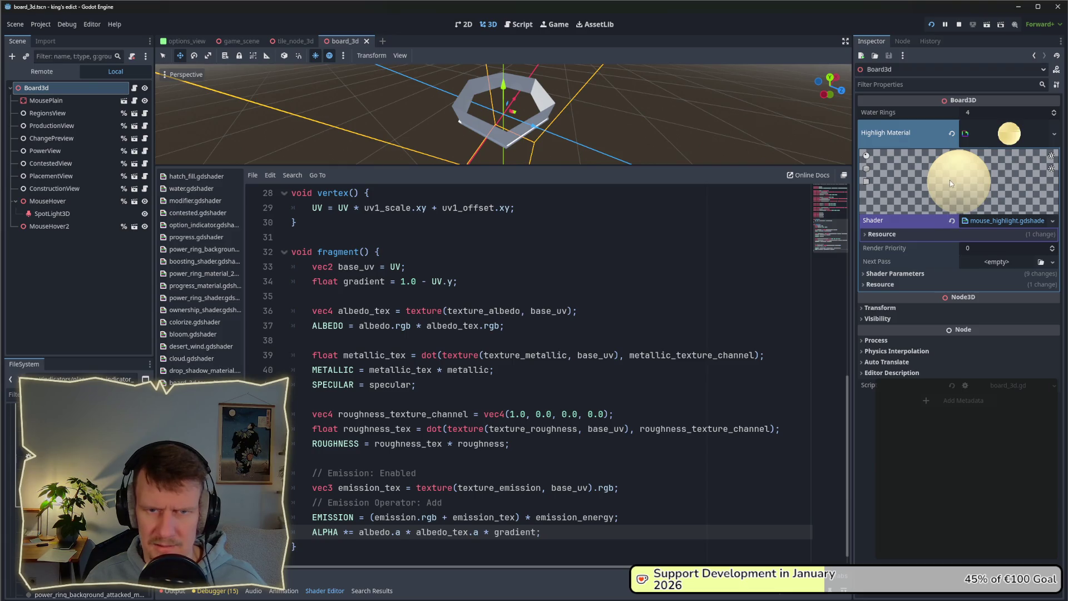
Run a multiplayer game on i_know_this_place, hover the tiles to check the highlight, then close it
click(933, 25)
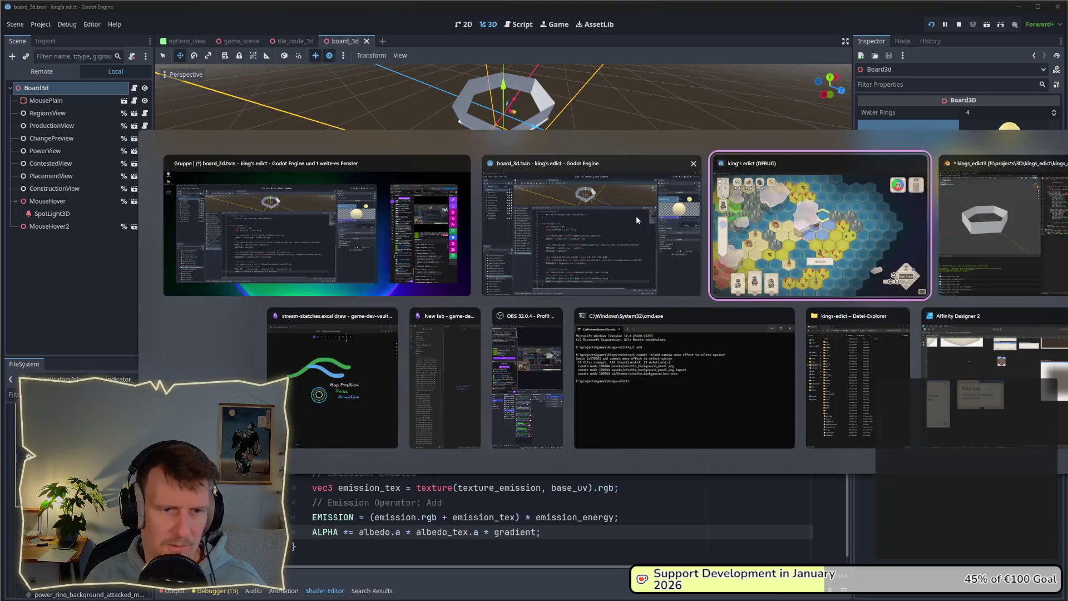
key(alt+Tab)
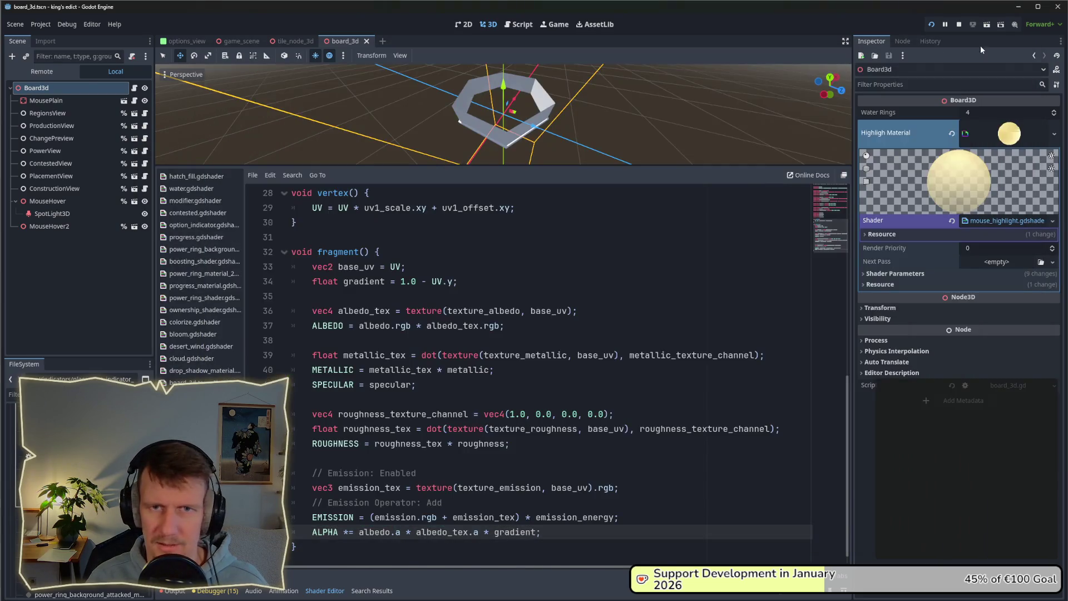
click(957, 24)
click(934, 25)
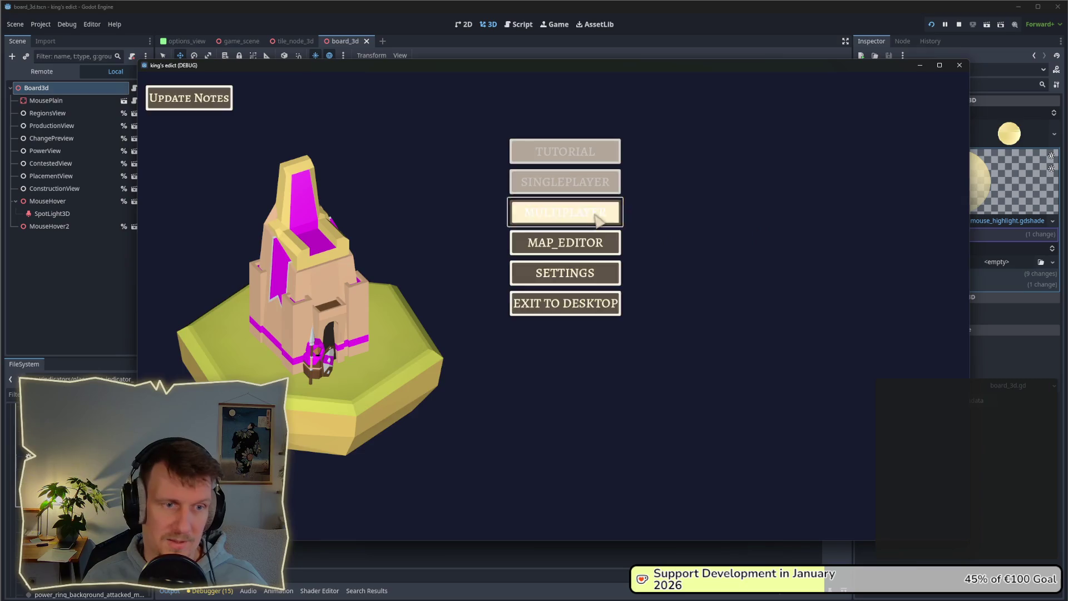
click(596, 216)
click(655, 119)
click(657, 225)
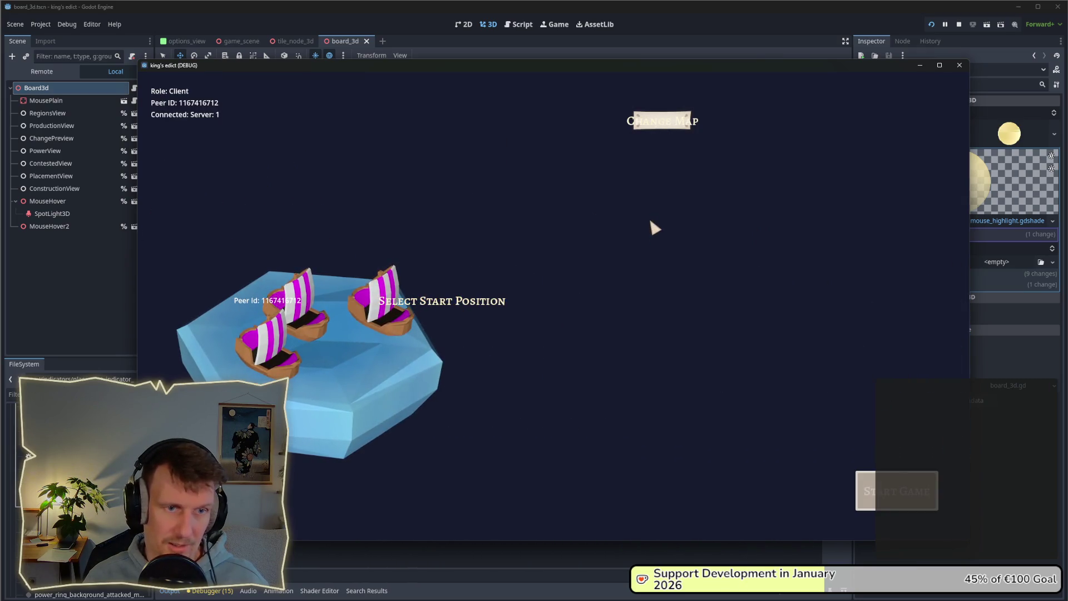
click(663, 121)
click(655, 178)
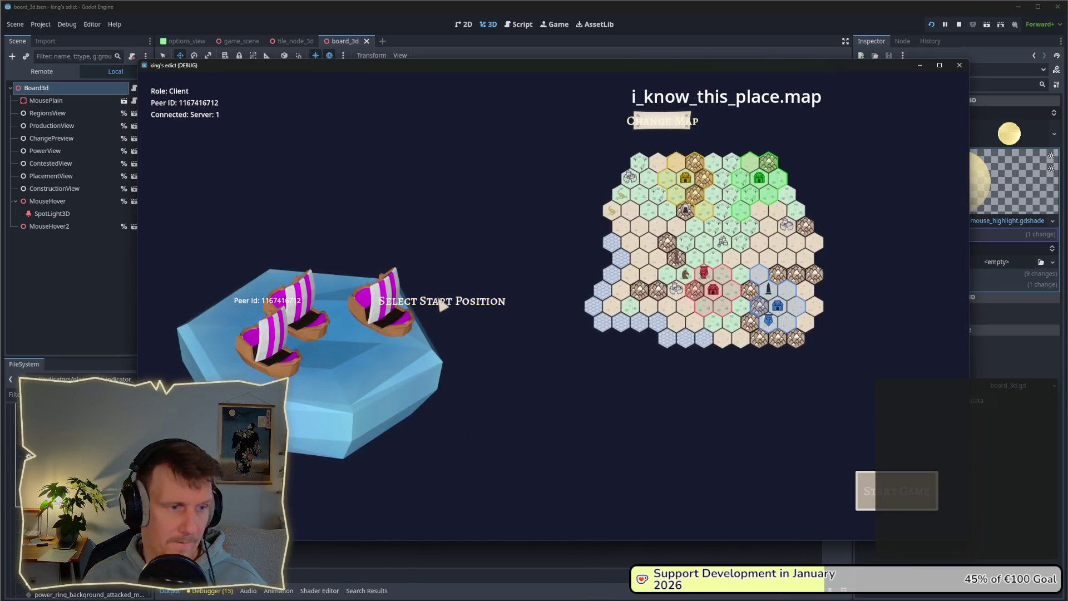
click(897, 491)
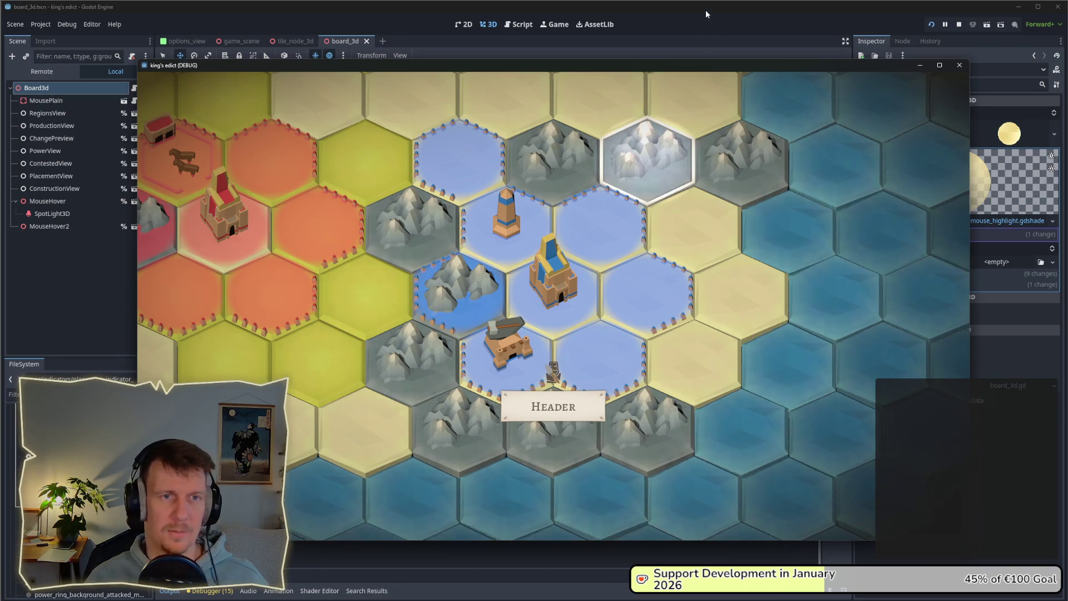
key(F8)
key(alt+Tab)
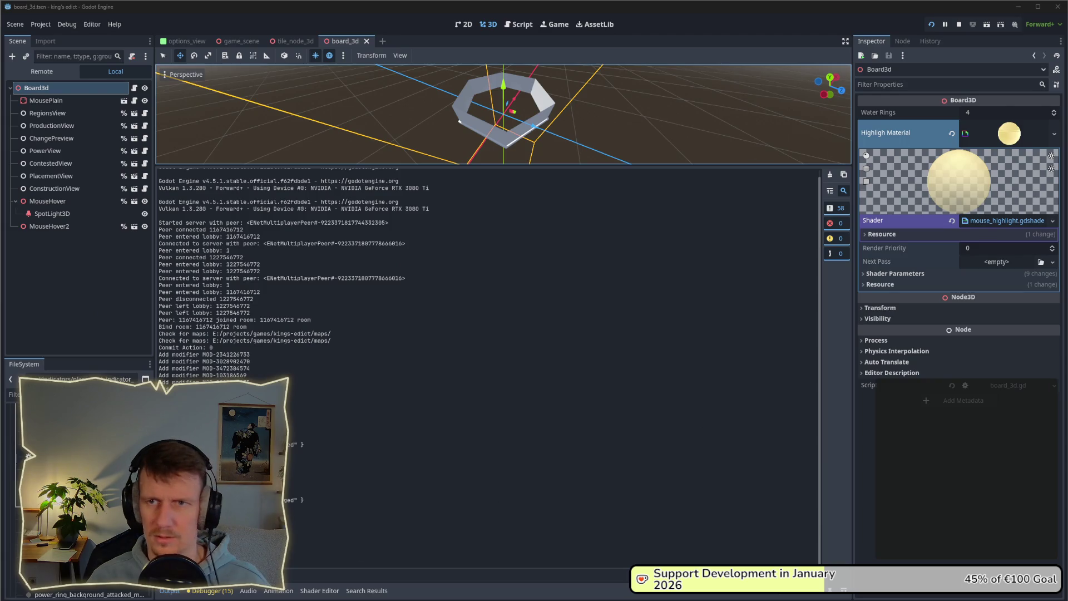
key(super+b)
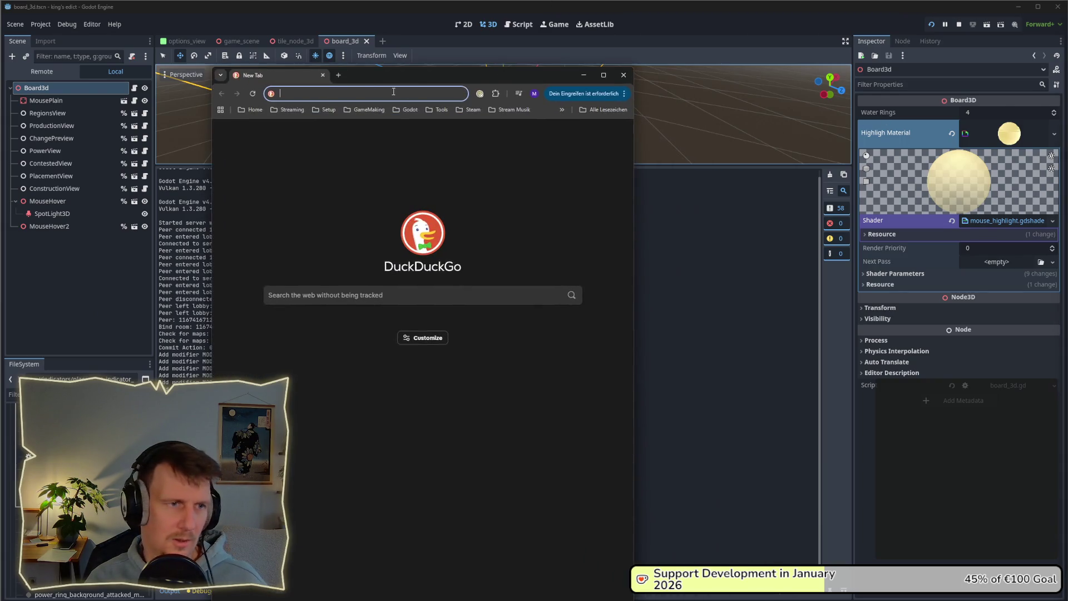
text(texture )
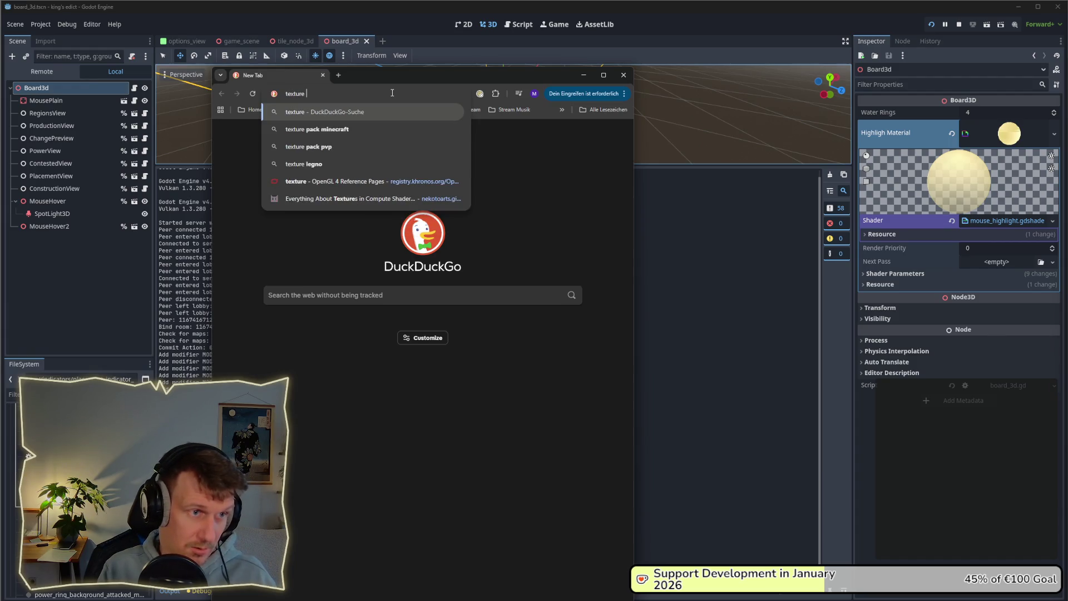
text(uv i)
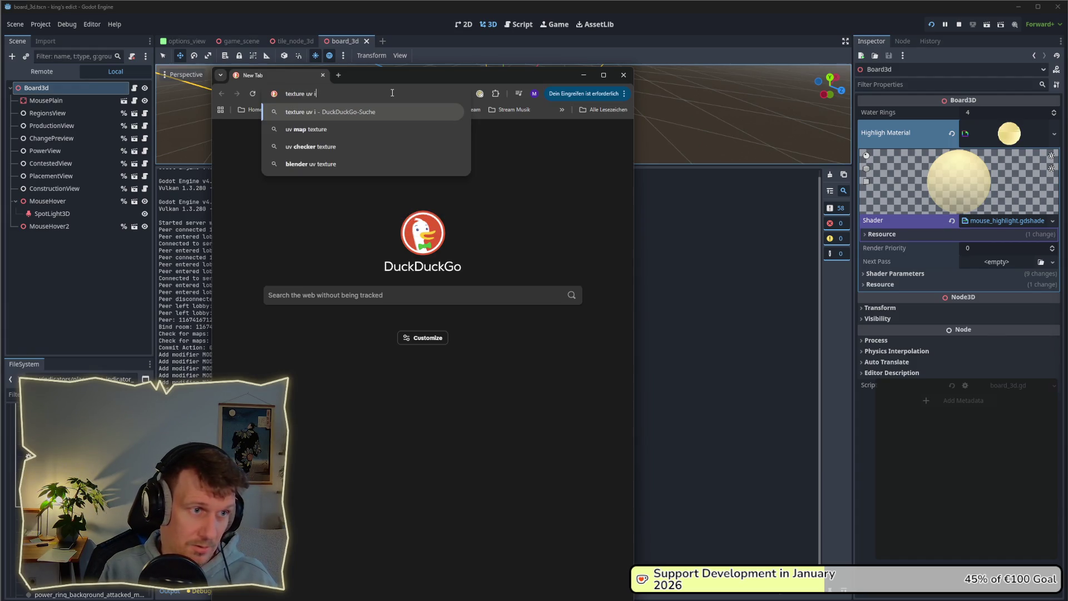
key(BackSpace)
text(origin)
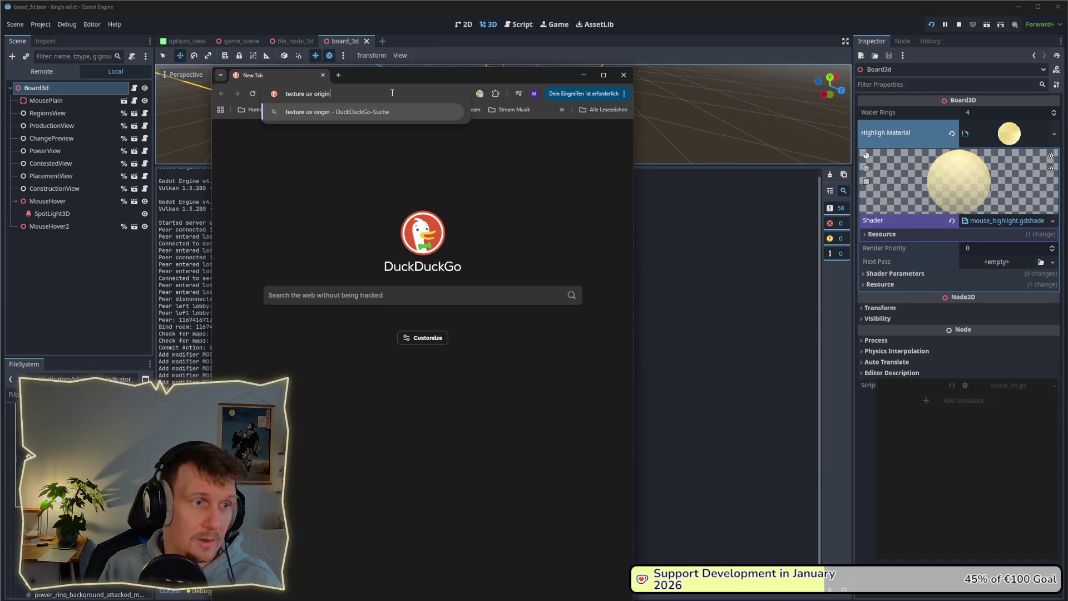
key(Return)
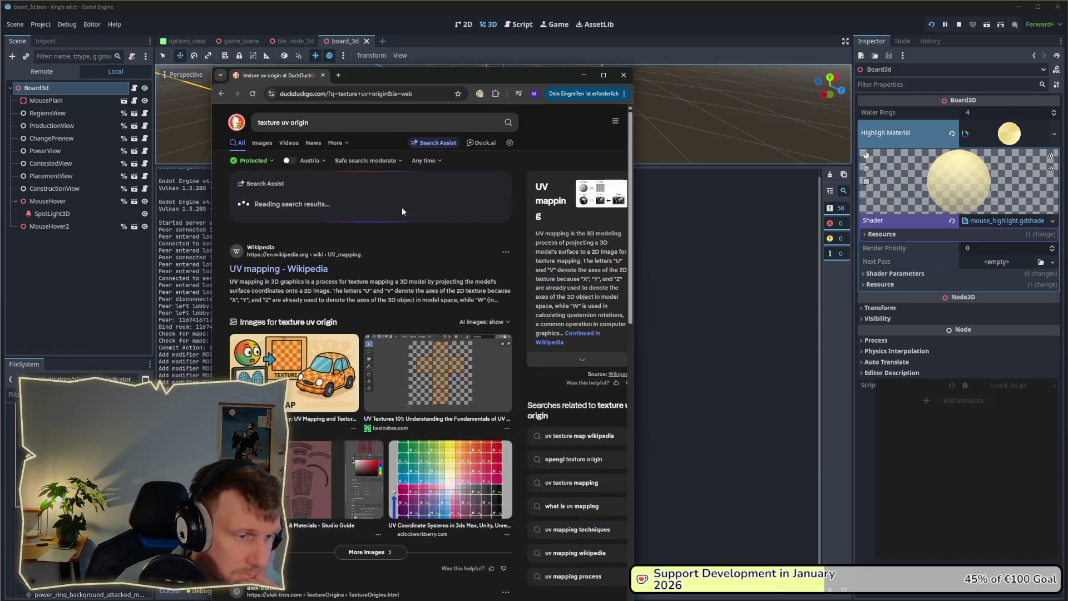
click(315, 269)
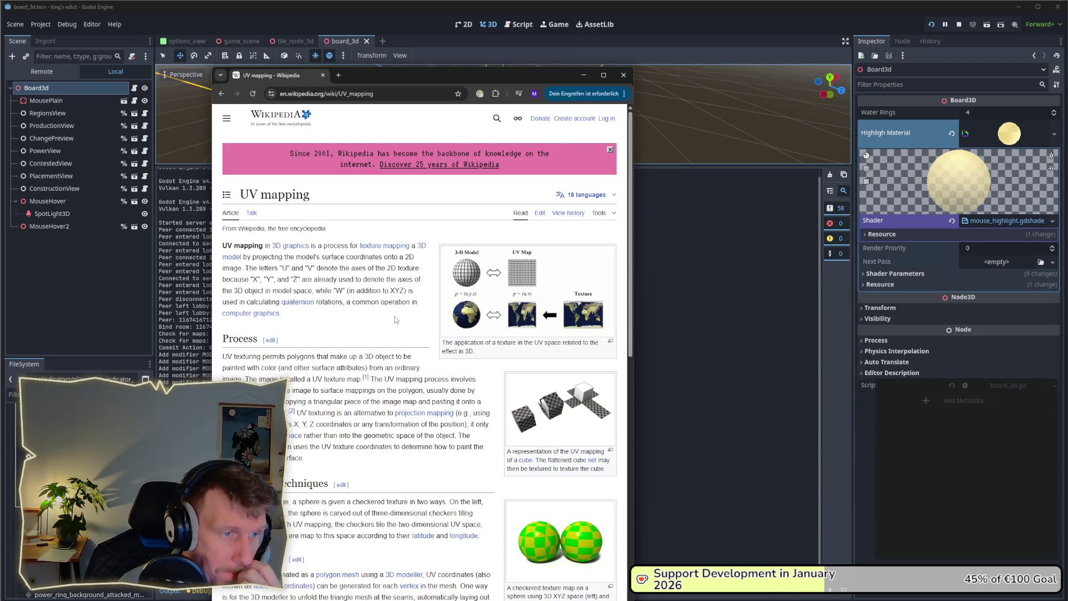
scroll(395, 320, down, 2)
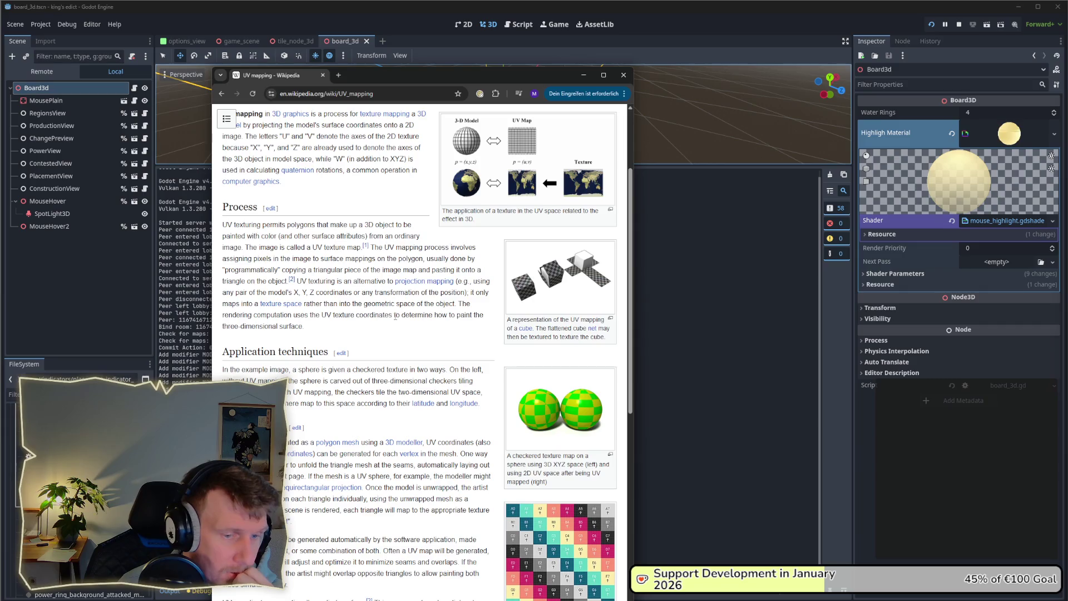
scroll(395, 316, down, 4)
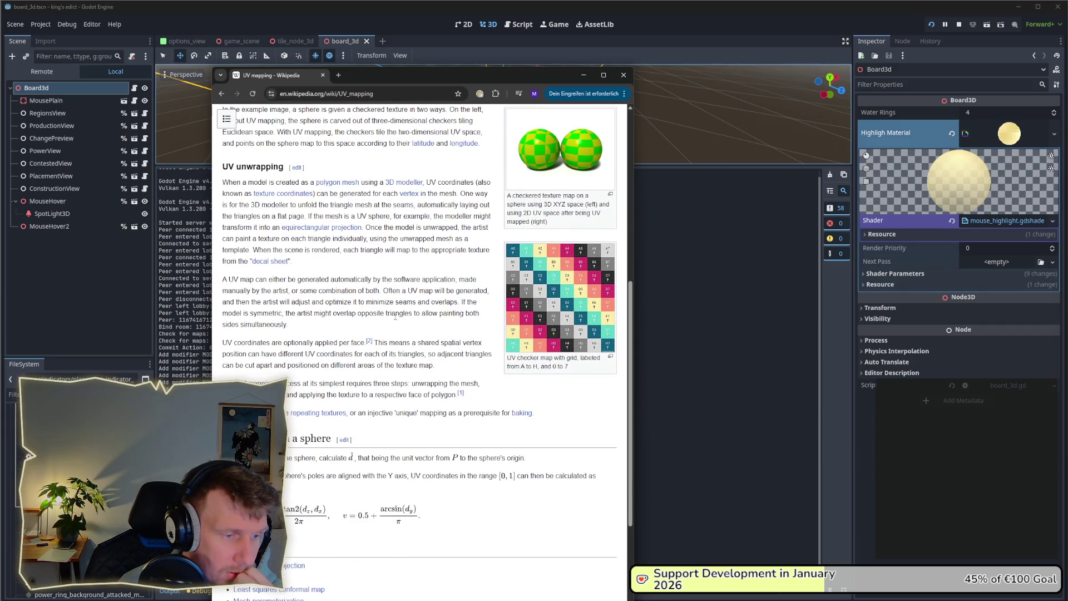
scroll(395, 316, down, 3)
scroll(395, 316, up, 6)
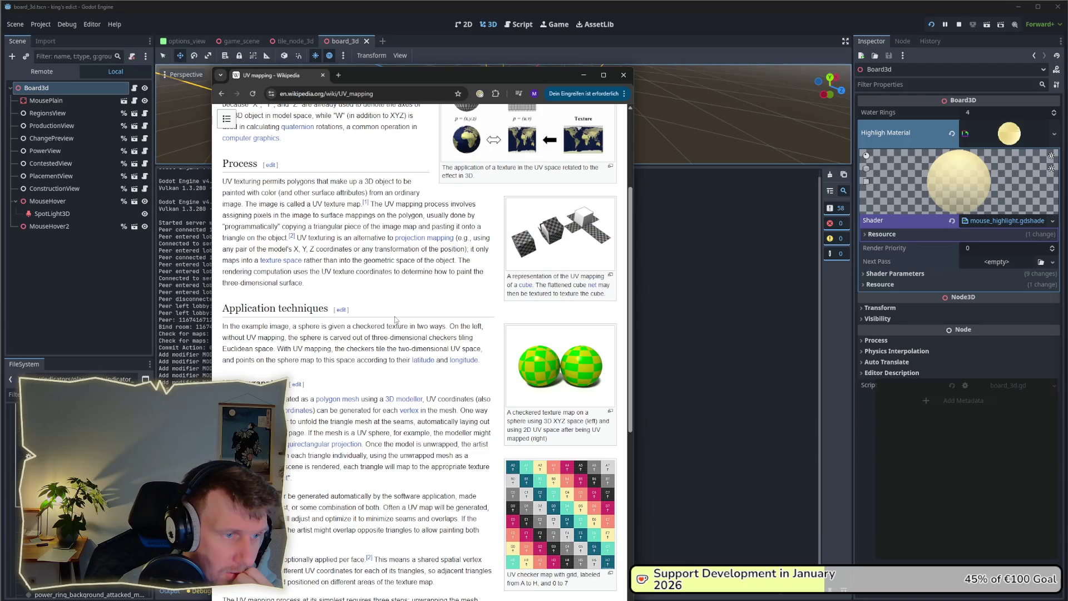
scroll(396, 318, up, 3)
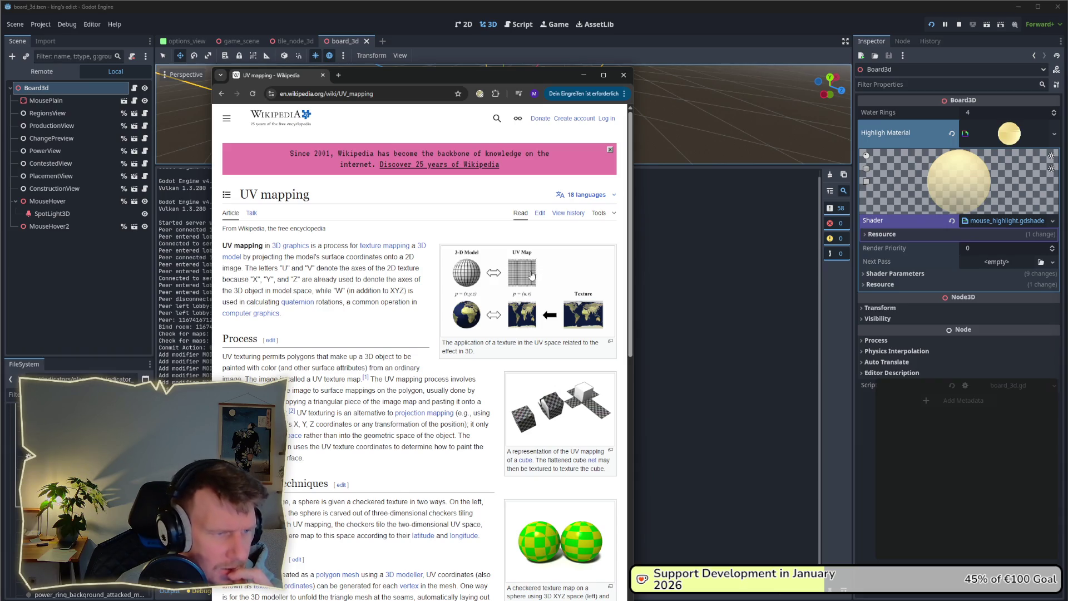
click(221, 93)
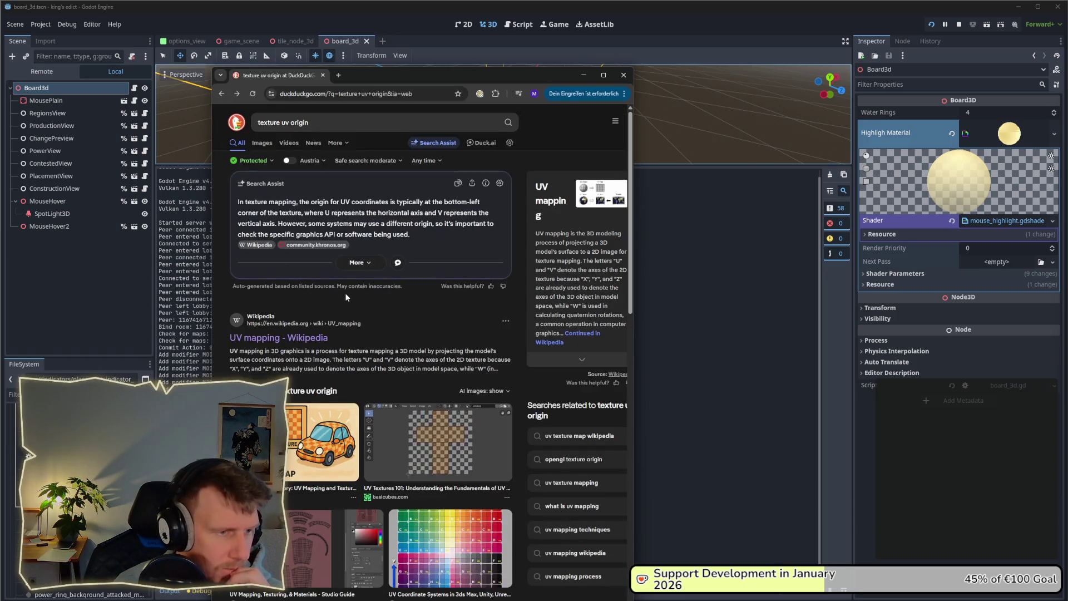
scroll(371, 269, down, 5)
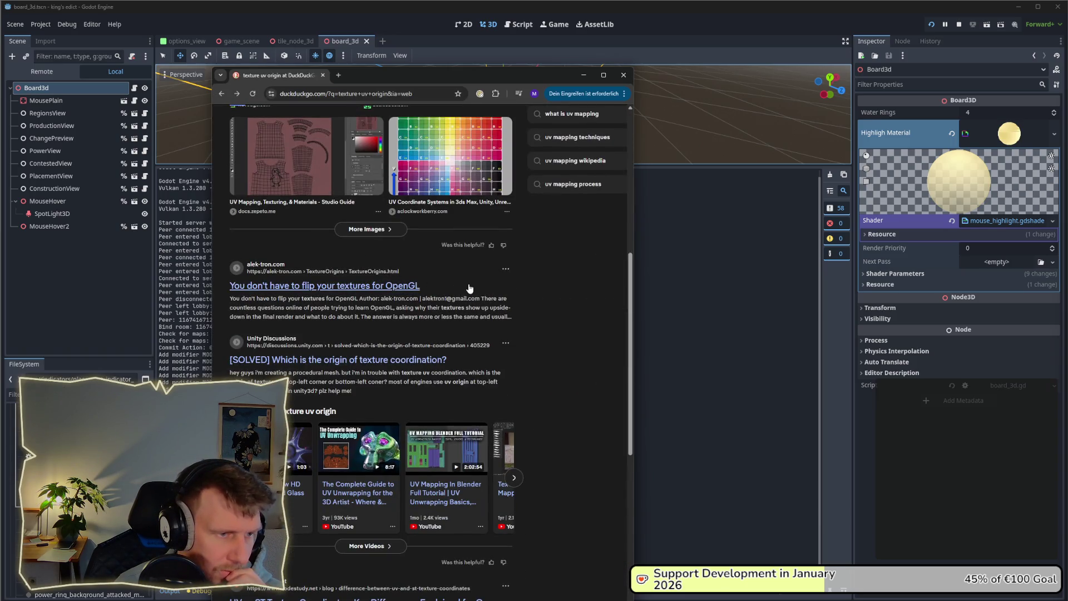
scroll(470, 288, down, 3)
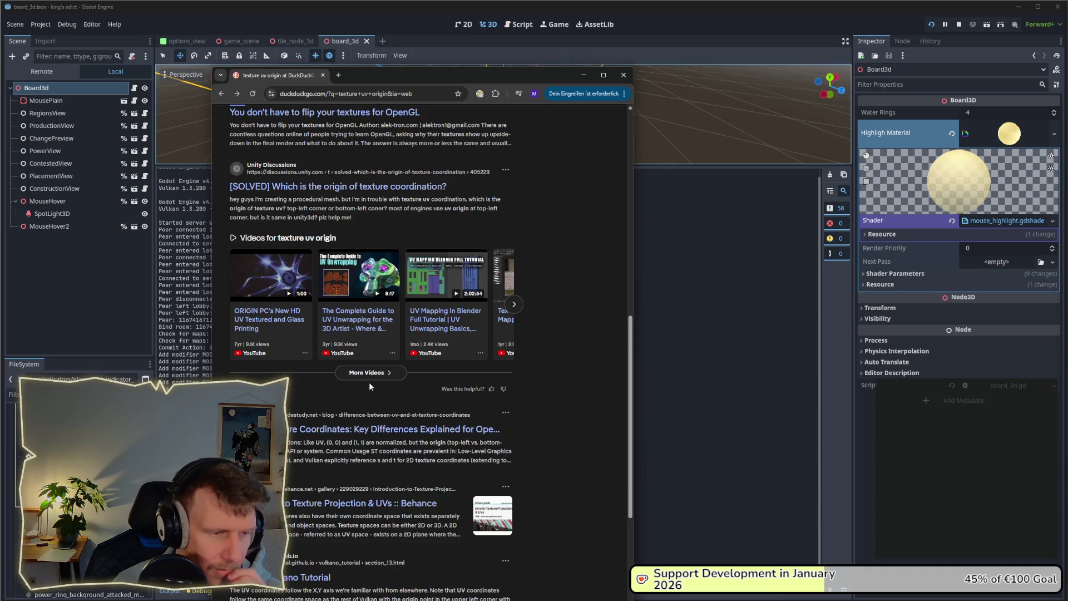
click(623, 75)
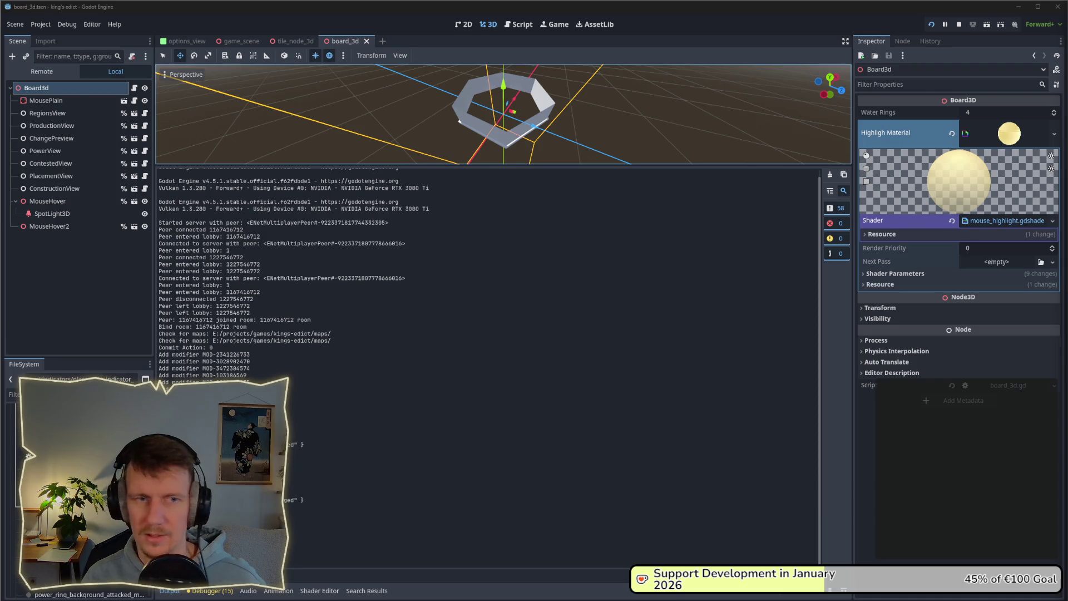
Flip the alpha gradient by deleting '1.0 -' from line 34 of the shader, then save
click(528, 28)
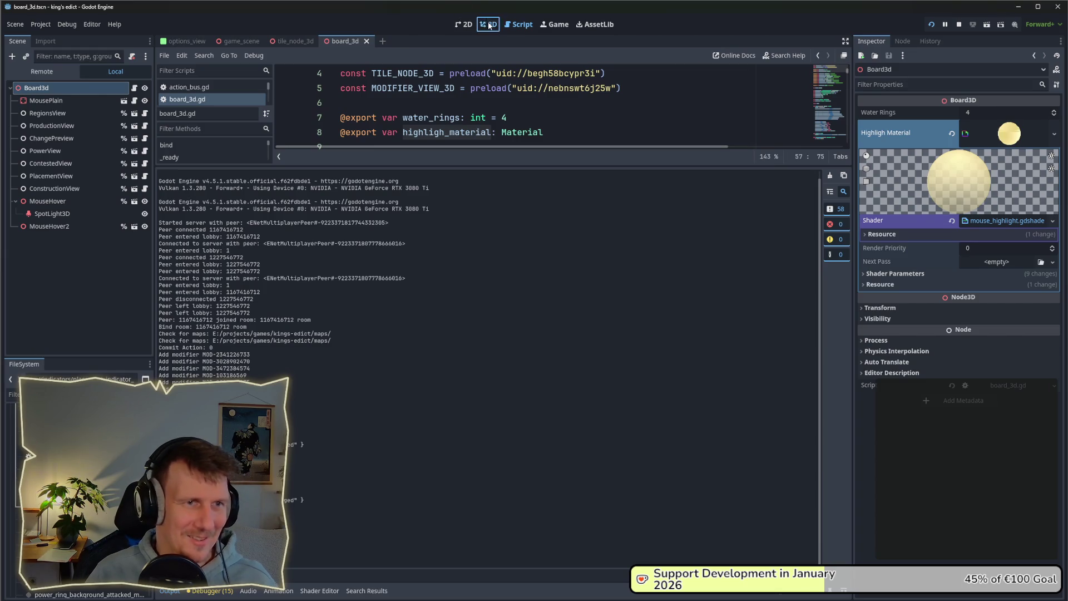
click(489, 26)
click(333, 592)
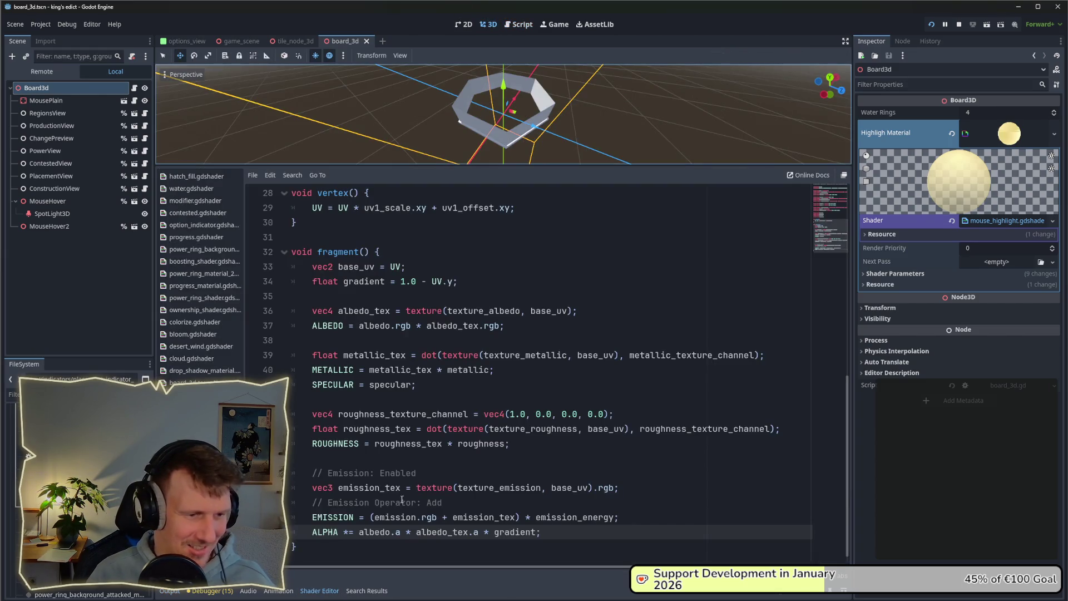
drag(428, 281, 401, 281)
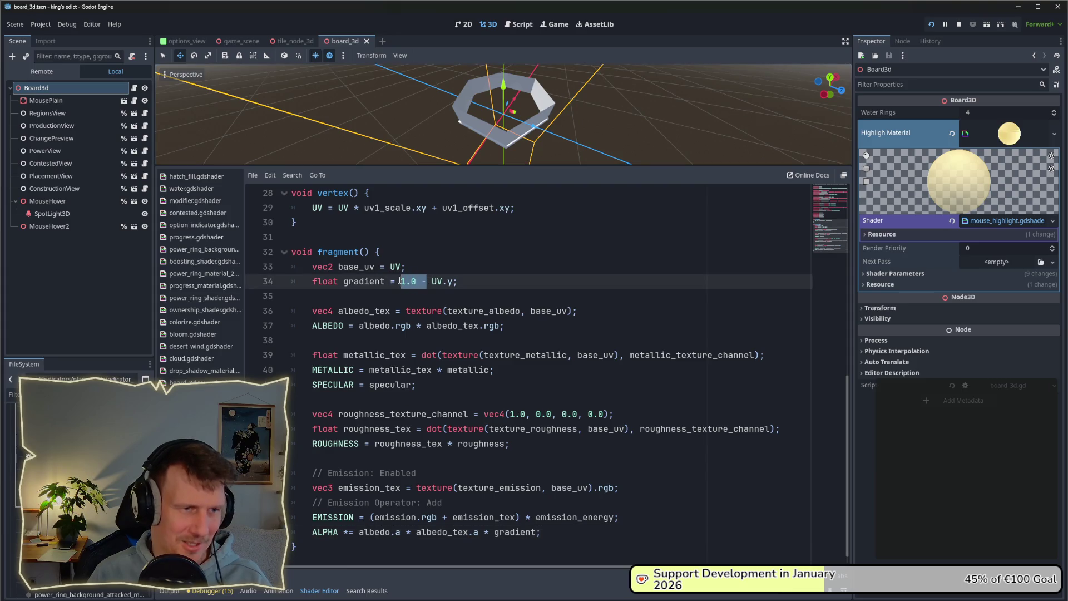
key(BackSpace)
key(ctrl+s)
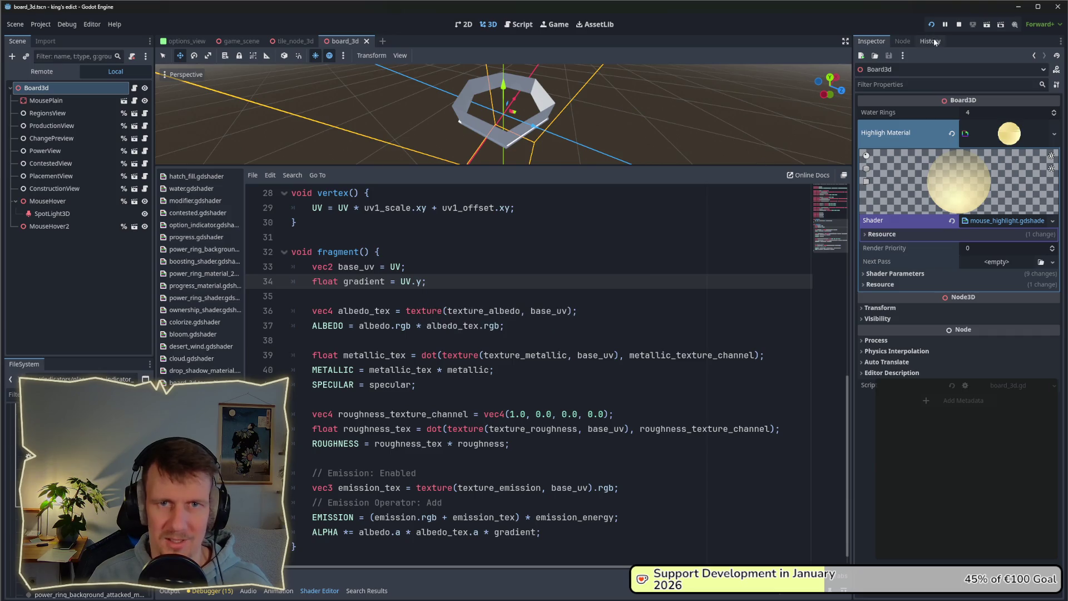
Run the game and start a multiplayer match on i_know_this_place.map at start position 0
key(alt+Tab)
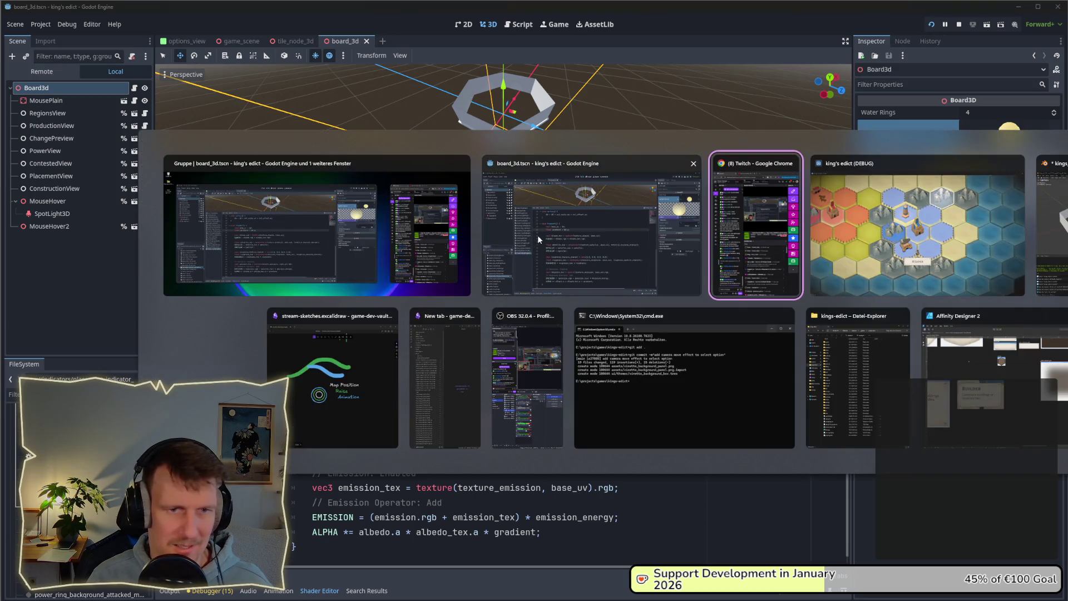
click(534, 235)
key(F5)
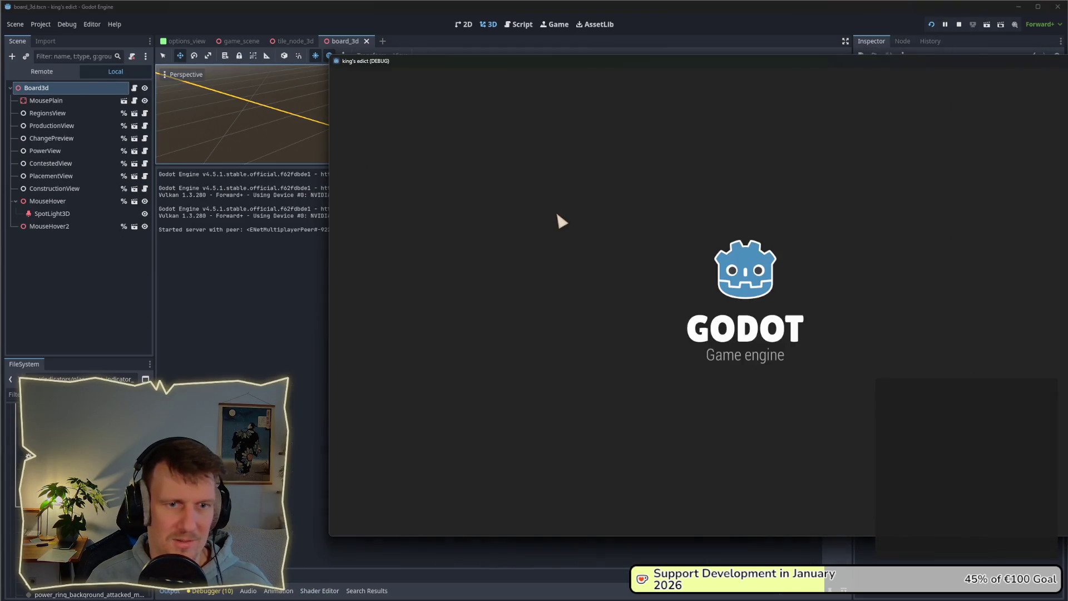
click(759, 207)
click(840, 208)
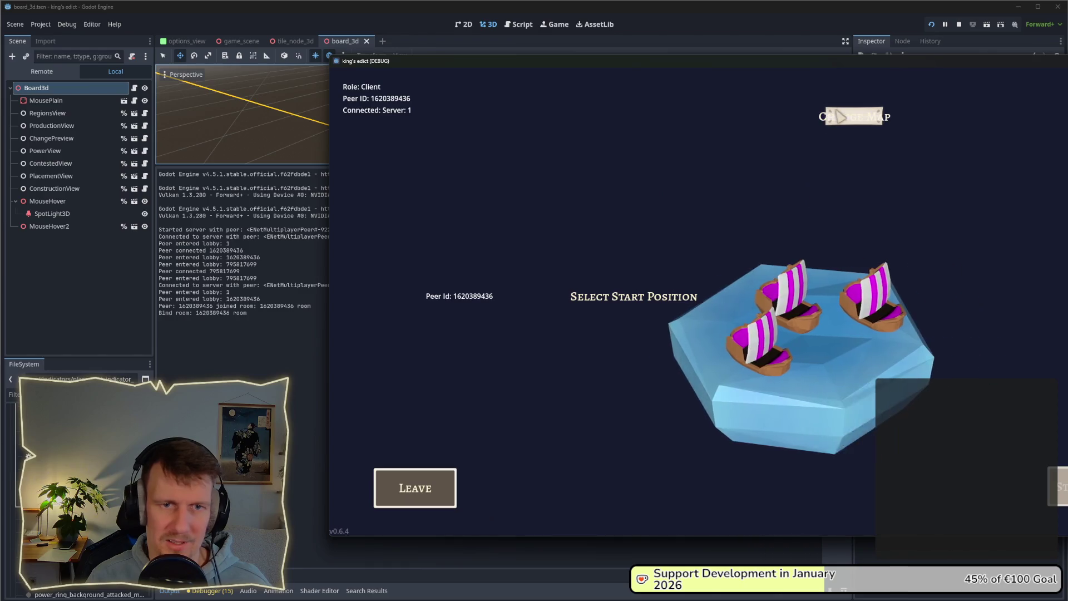
click(841, 117)
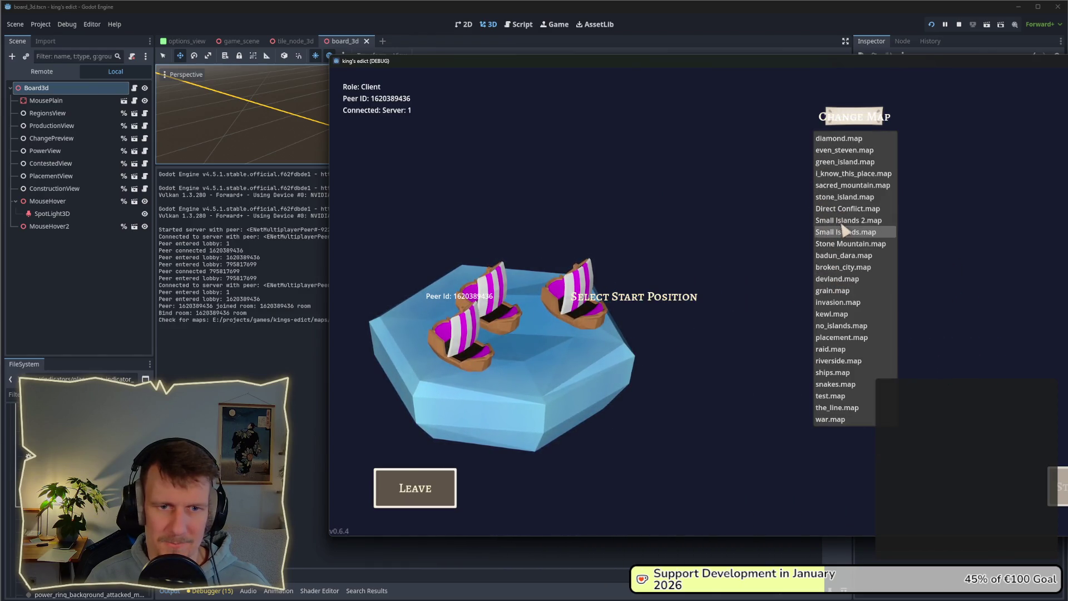
click(840, 173)
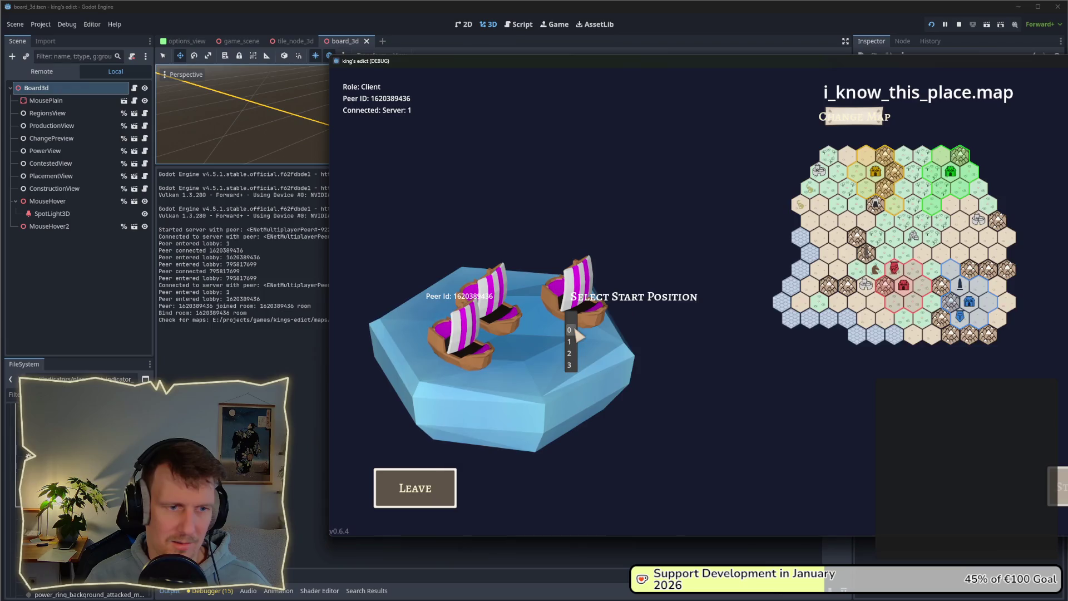
click(573, 330)
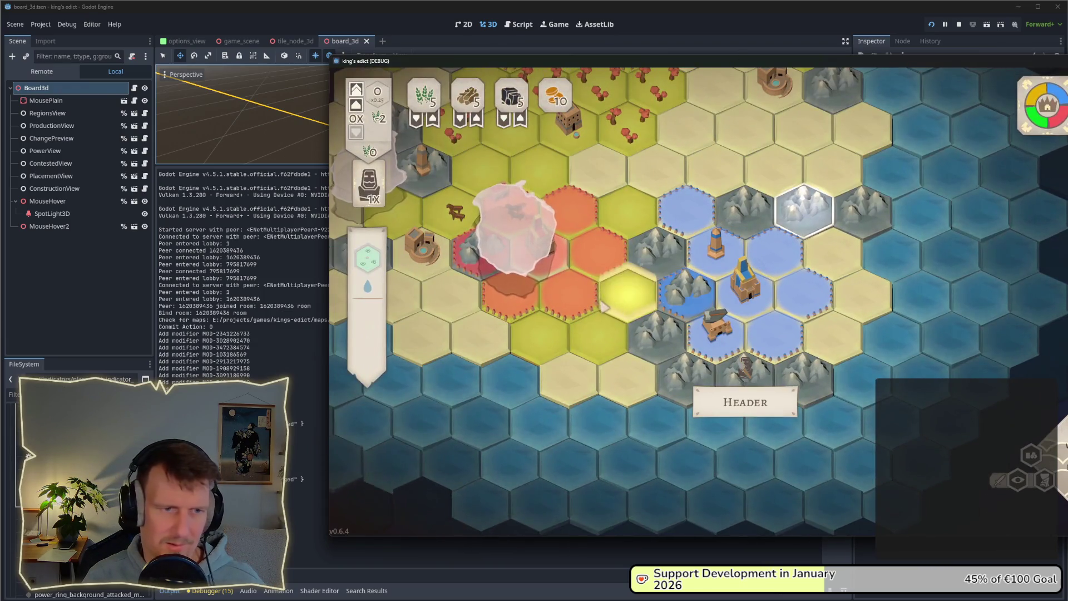
Hover the hex tiles to check the flipped highlight, then stop the running game
drag(757, 67, 645, 68)
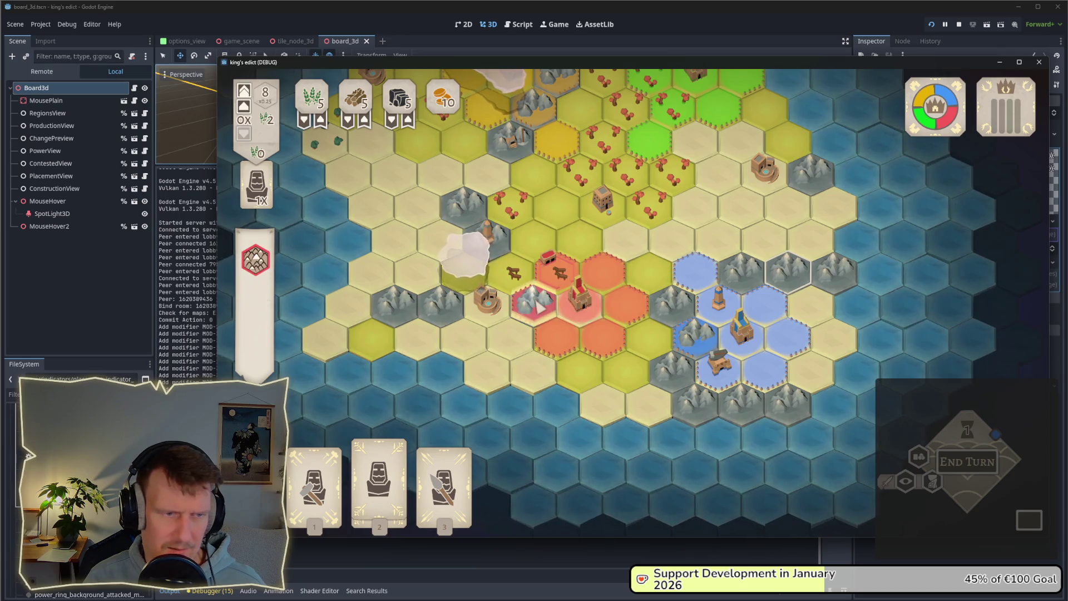
scroll(602, 252, up, 2)
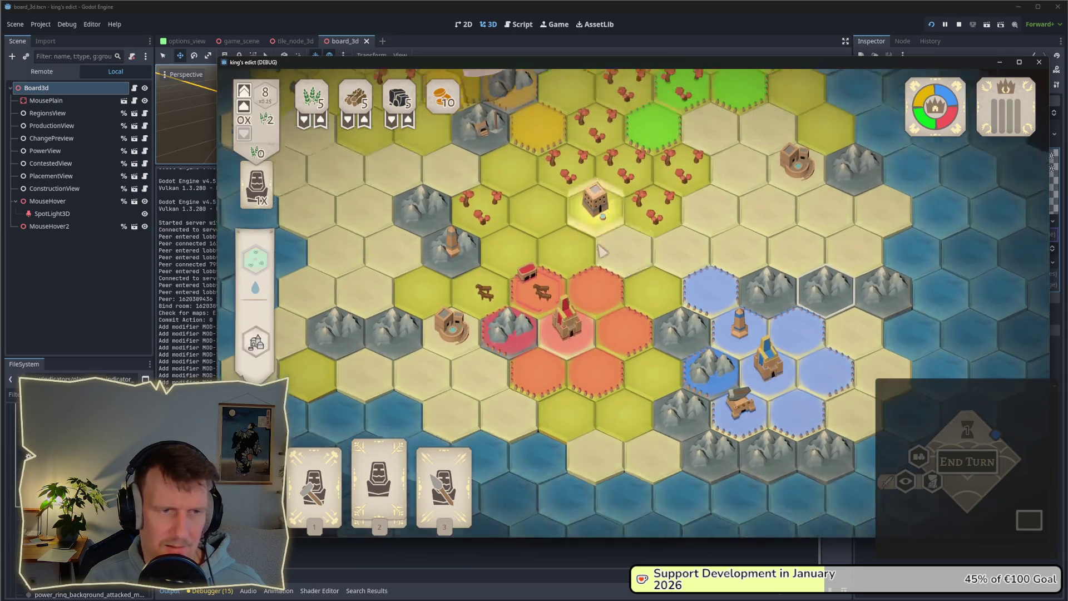
scroll(603, 252, down, 2)
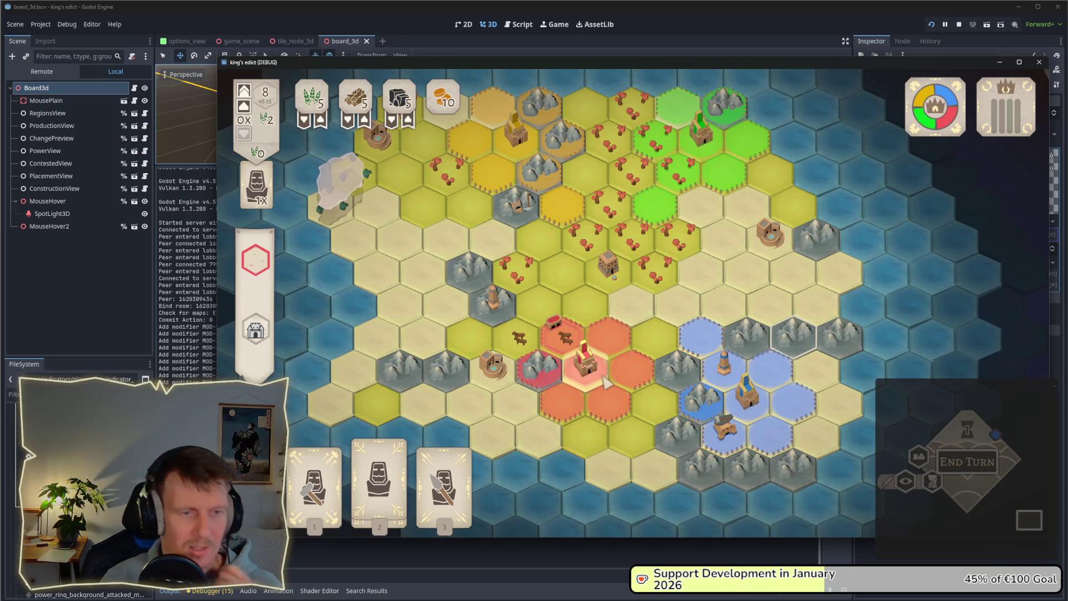
click(963, 25)
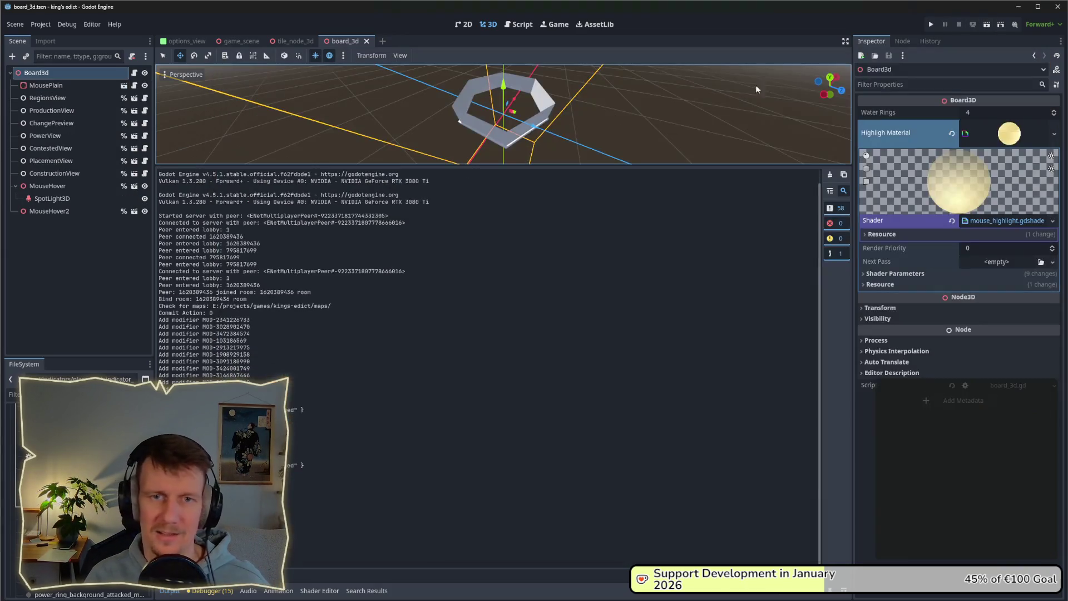
Desaturate the mouse_highlight Emission colour in Shader Parameters to a pale, almost white yellow
click(1000, 139)
click(1000, 142)
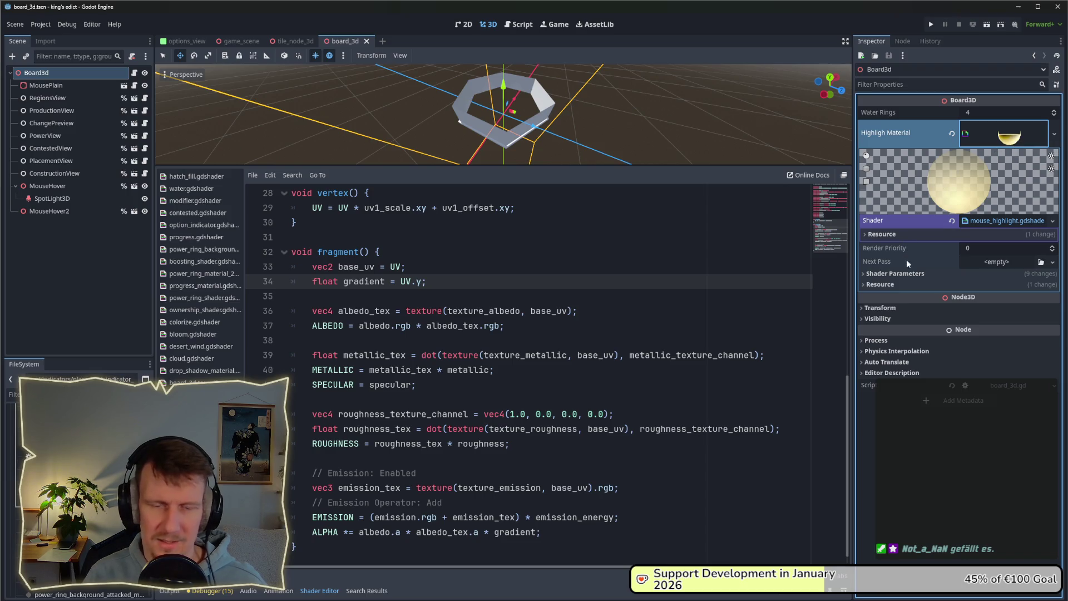
click(917, 274)
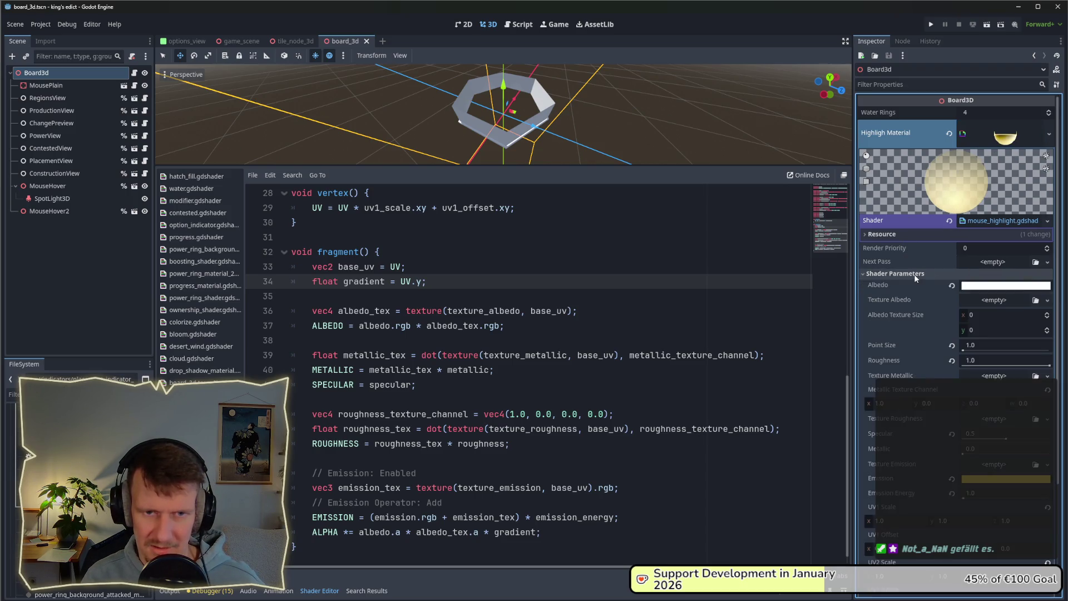
click(992, 480)
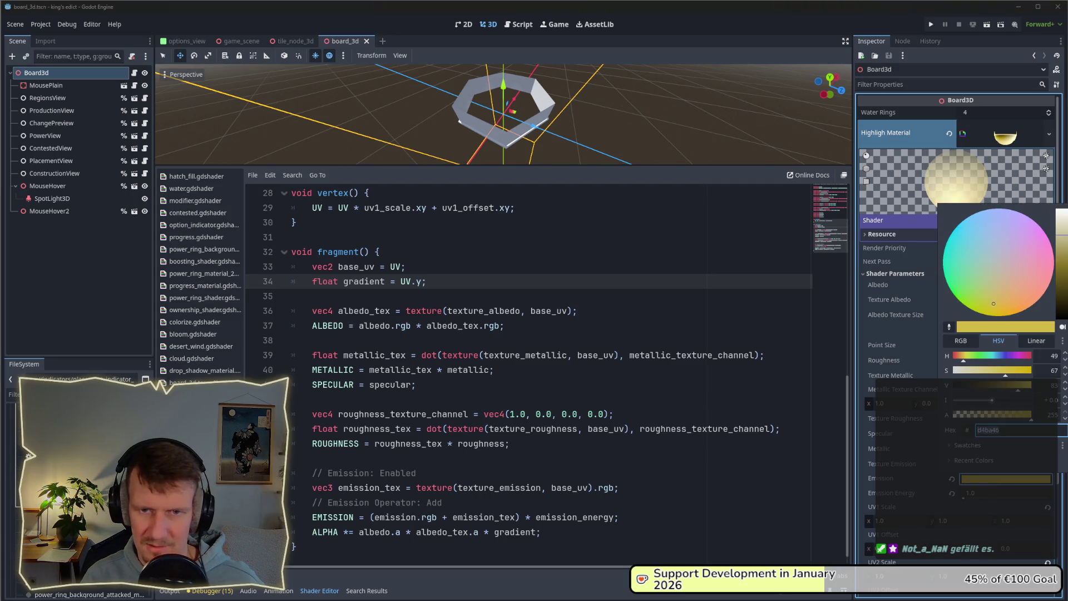
click(1063, 220)
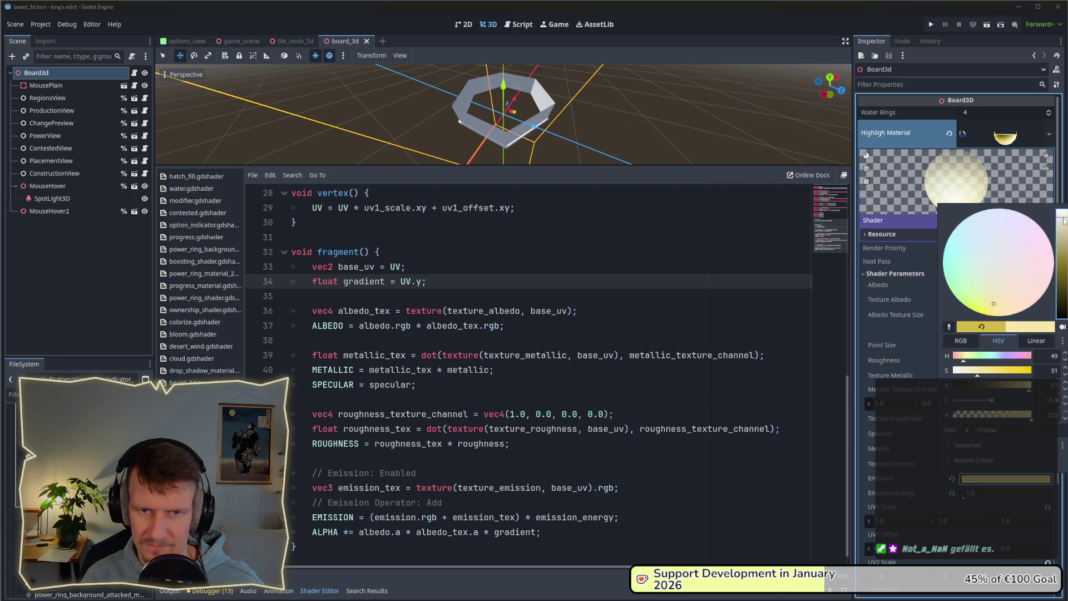
click(768, 141)
key(alt+Tab)
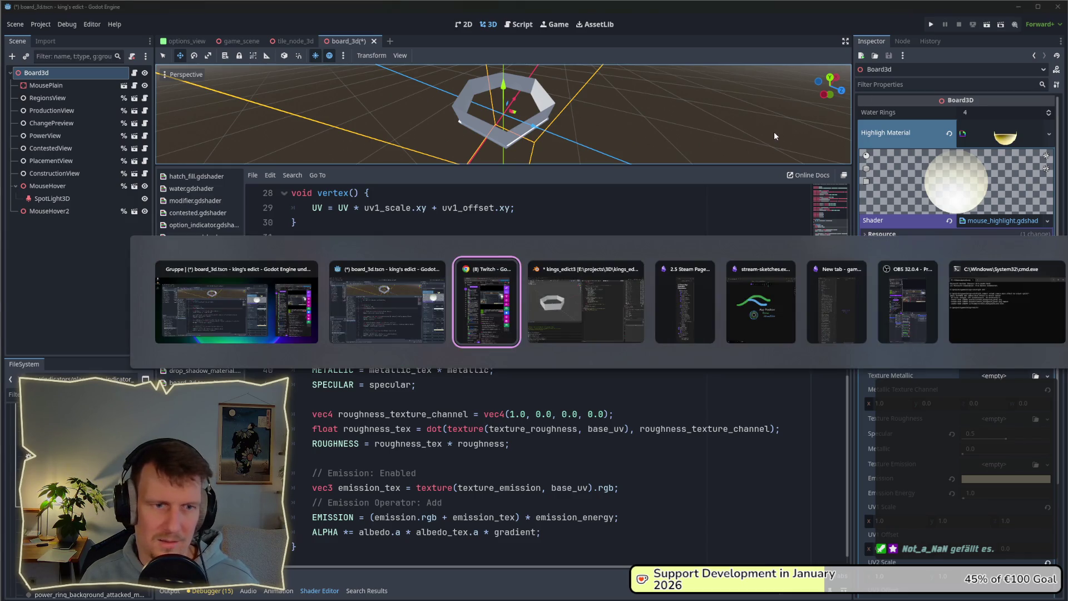
key(Escape)
Launch a multiplayer game on i_know_this_place.map and play the builder card
key(F5)
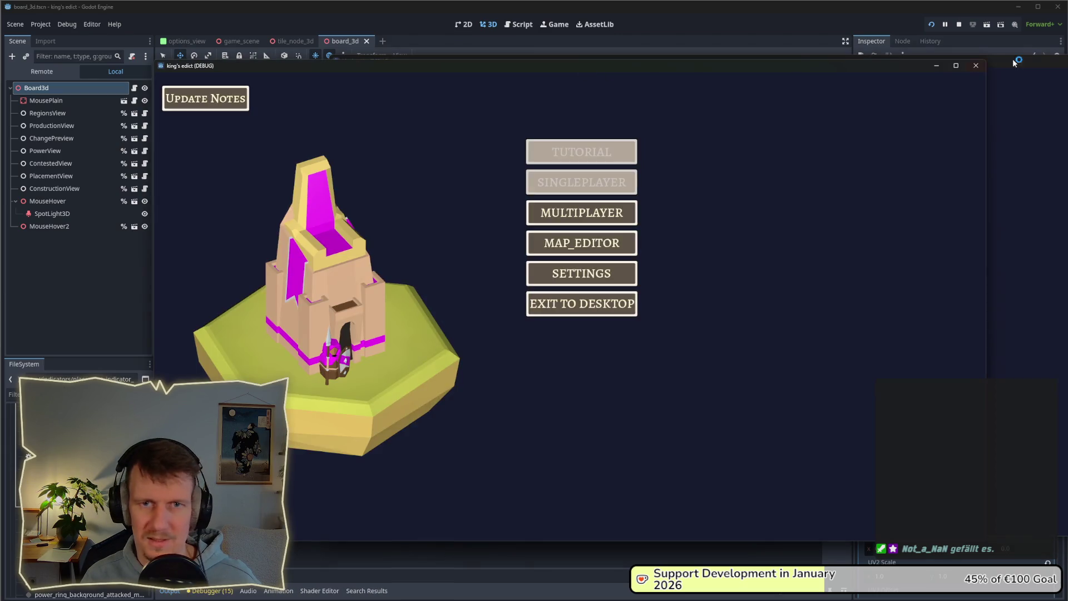
click(581, 213)
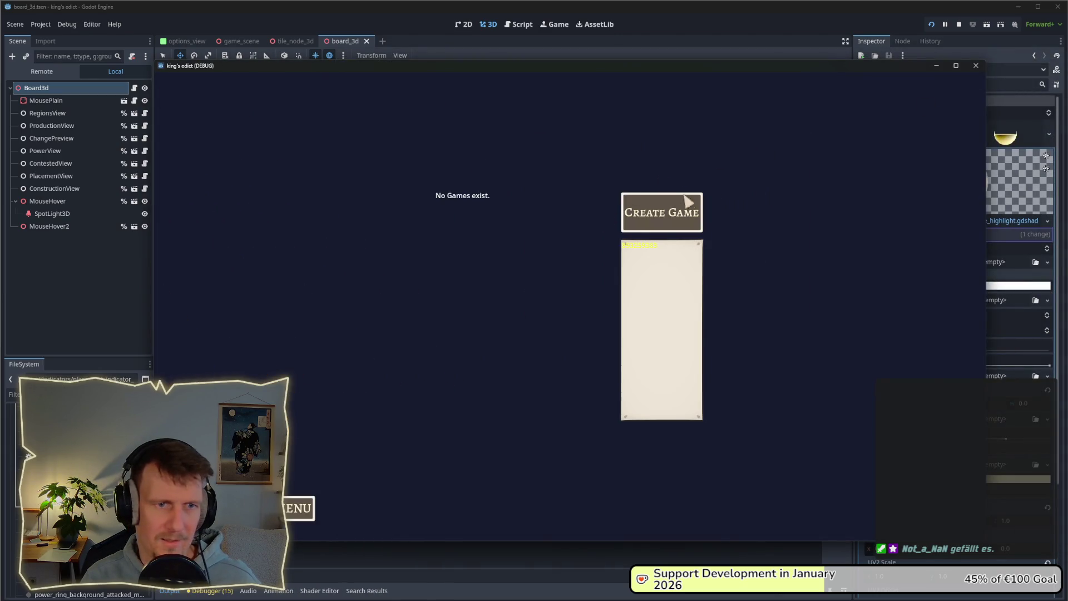
click(671, 124)
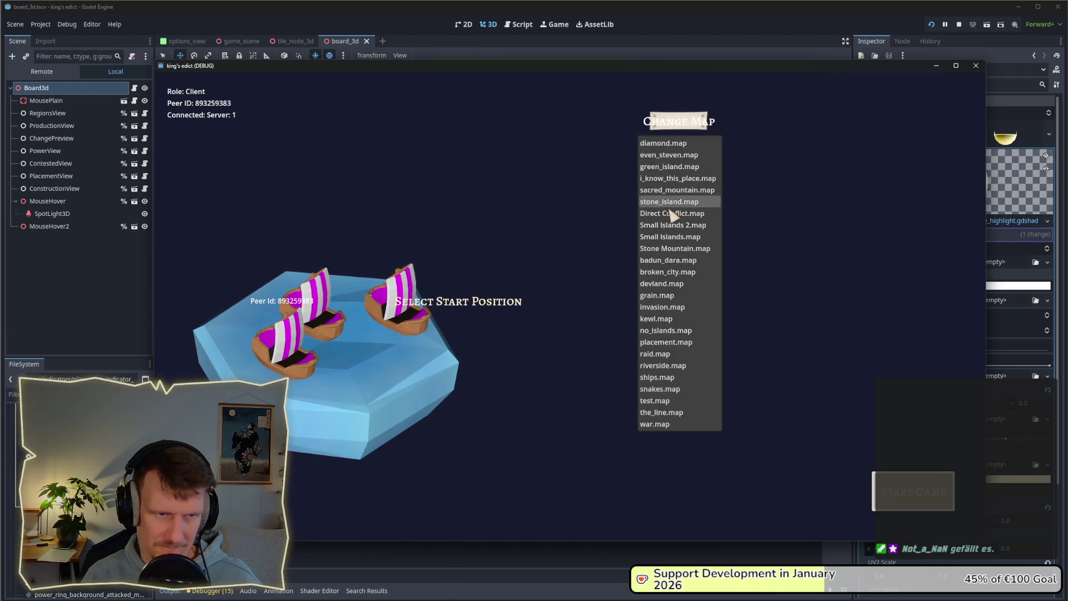
click(669, 178)
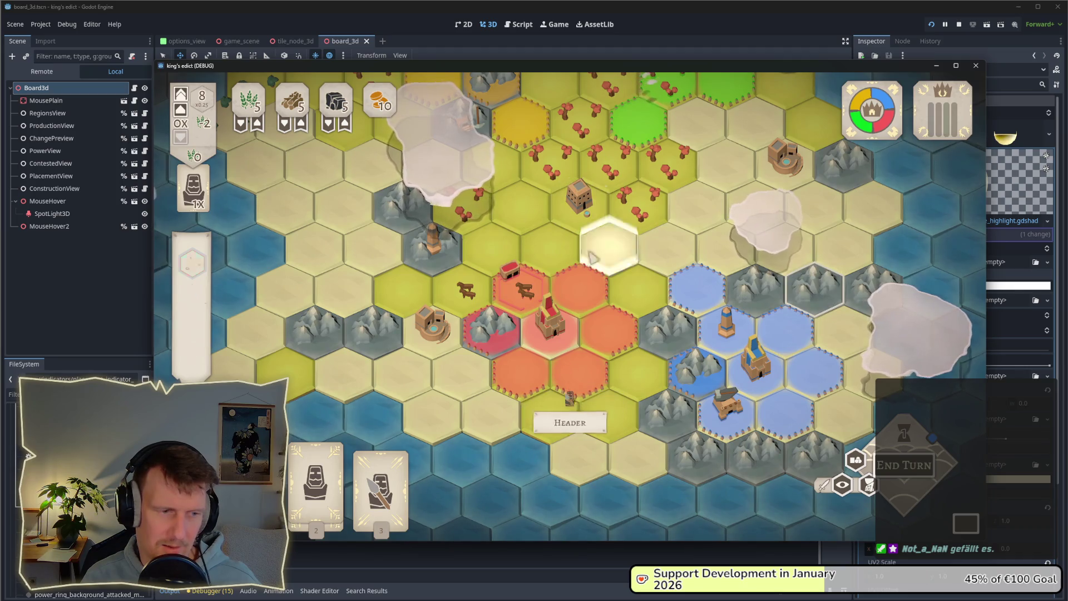
click(381, 490)
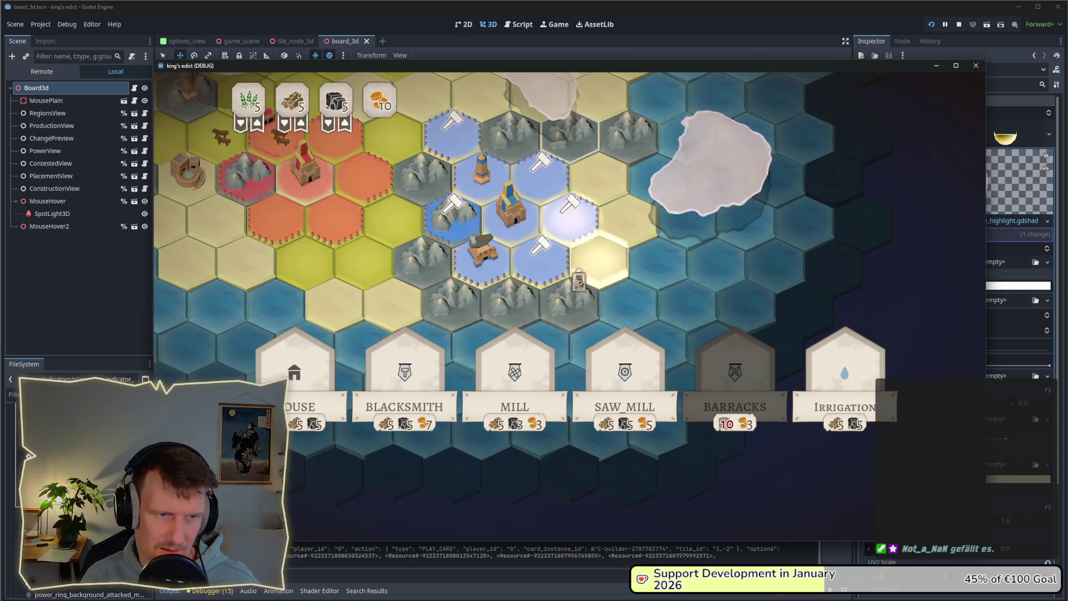
Pick two glowing blue hexes to build on, then cancel the building choice
scroll(578, 281, up, 2)
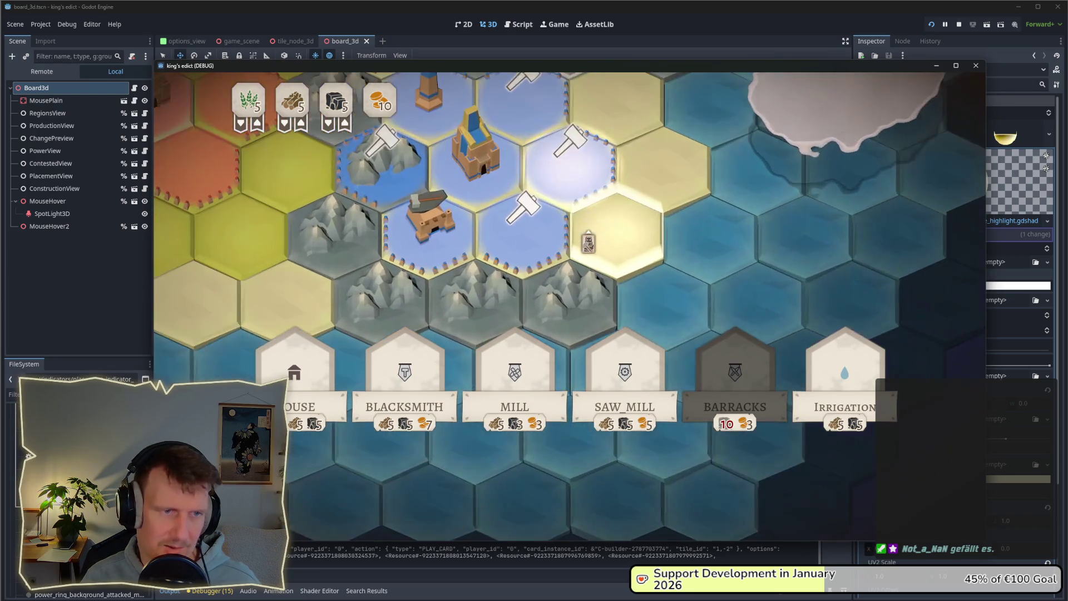
click(535, 258)
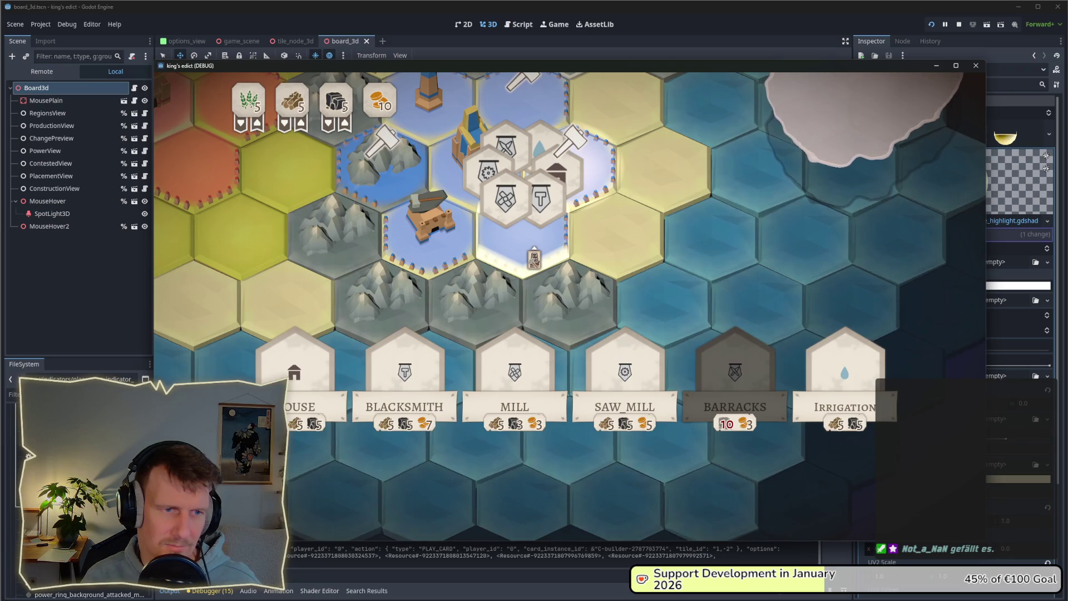
scroll(535, 259, down, 2)
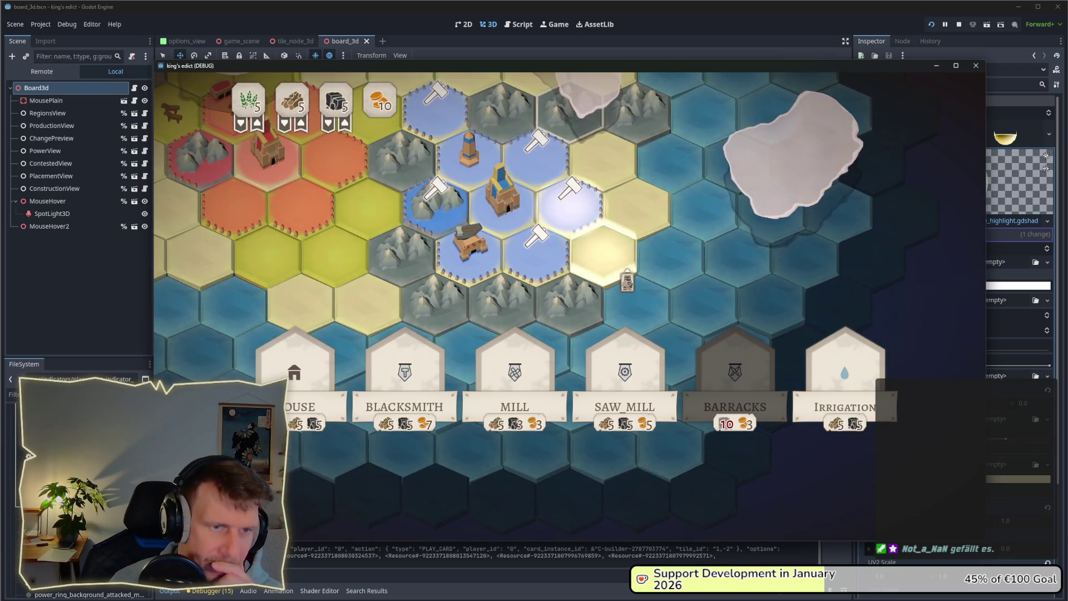
click(585, 222)
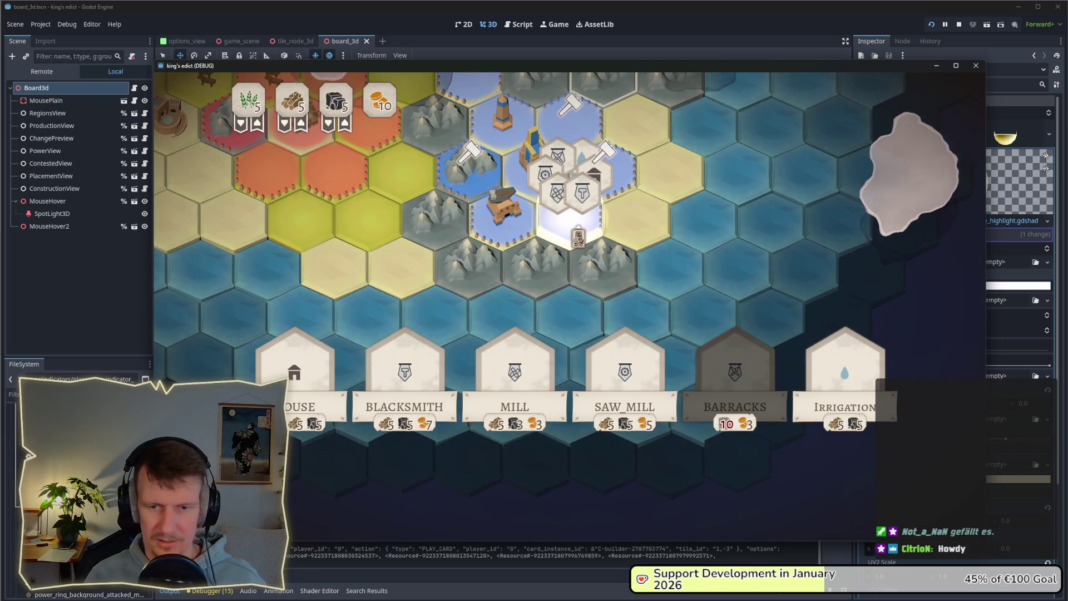
key(Escape)
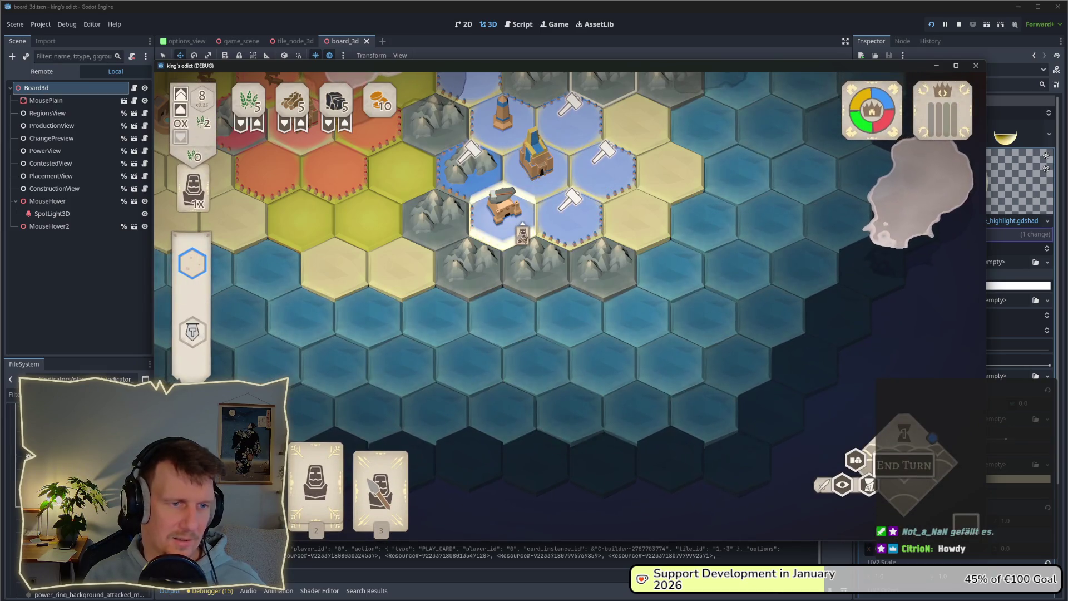
Select the mountain-lake, blue, obelisk and hammer hexes in turn, then deselect
click(470, 167)
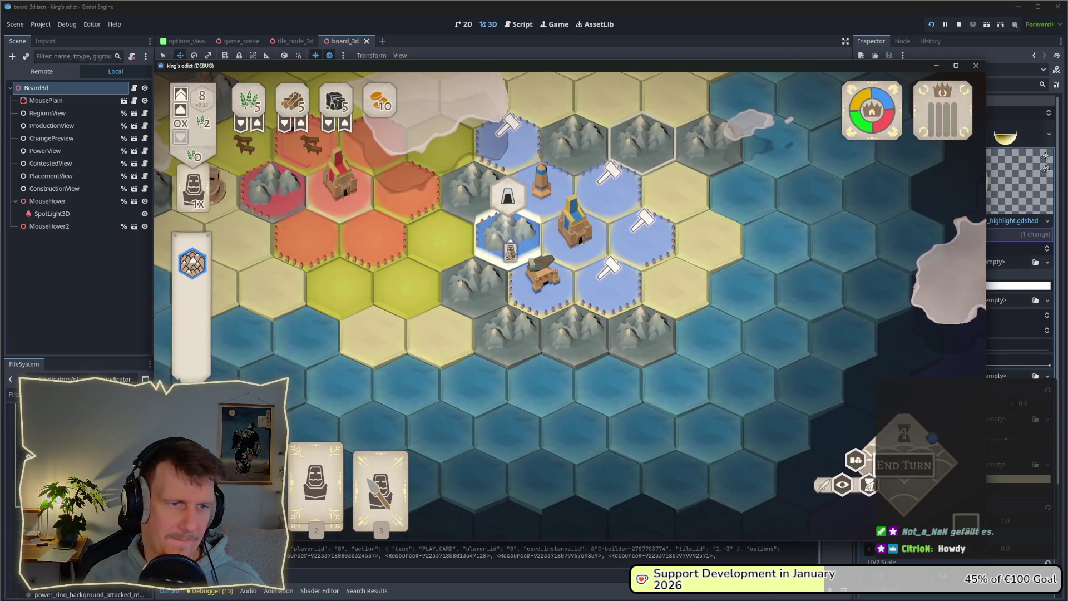
click(609, 281)
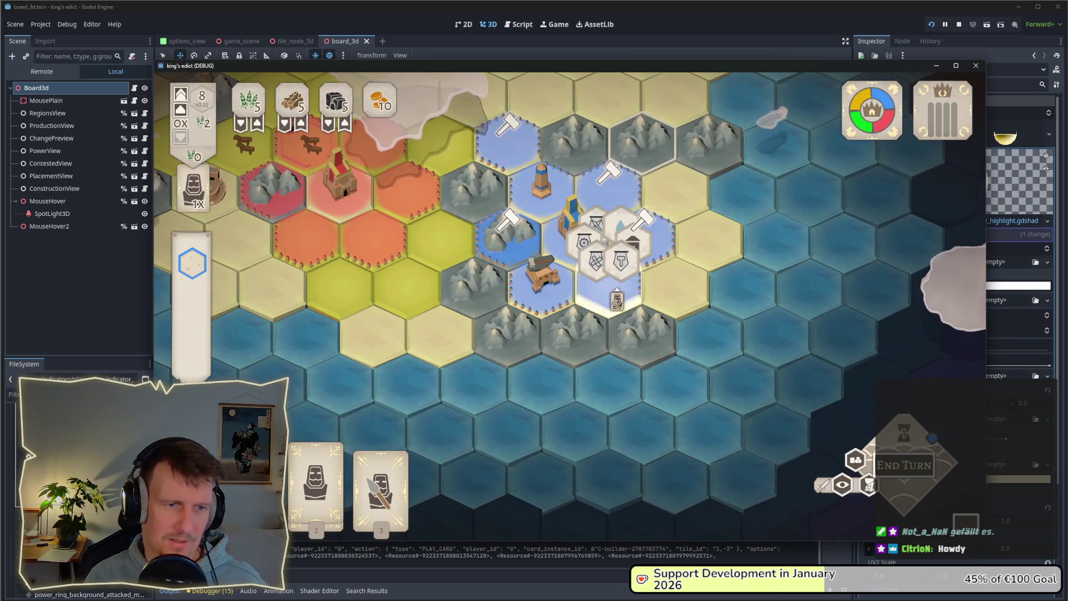
click(539, 184)
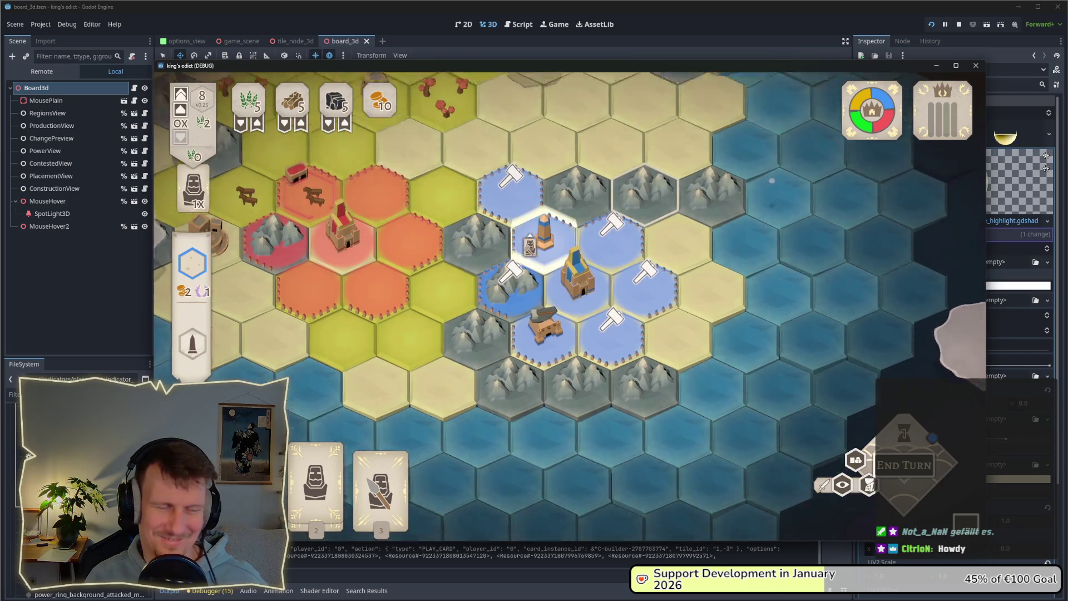
click(511, 184)
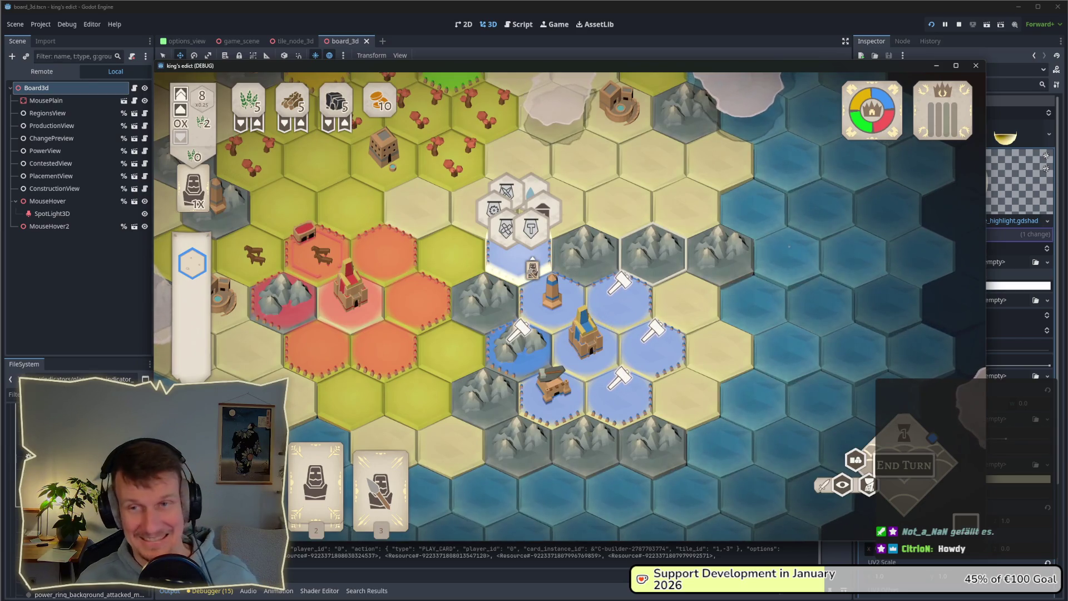
key(Escape)
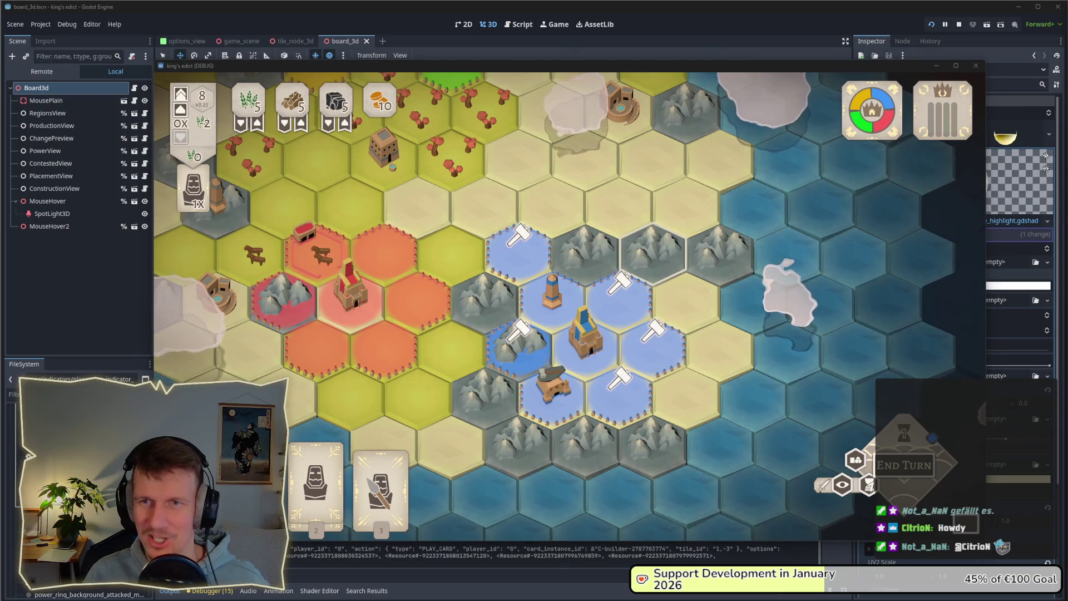
Show building choices on the upper hammer hex, cancel back to the board, and switch windows
mouse_move(561, 336)
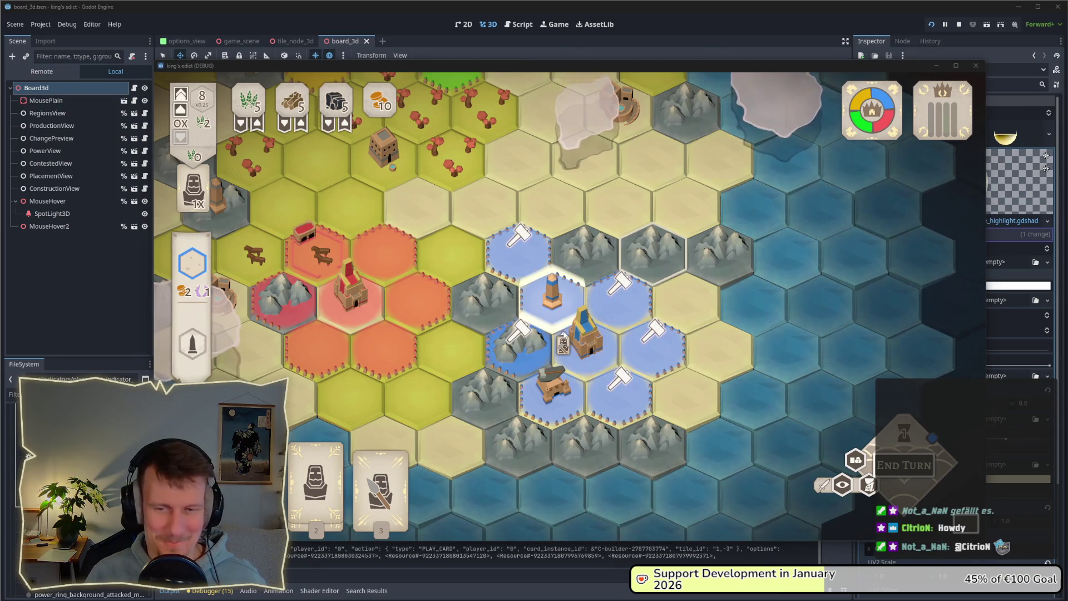
click(526, 275)
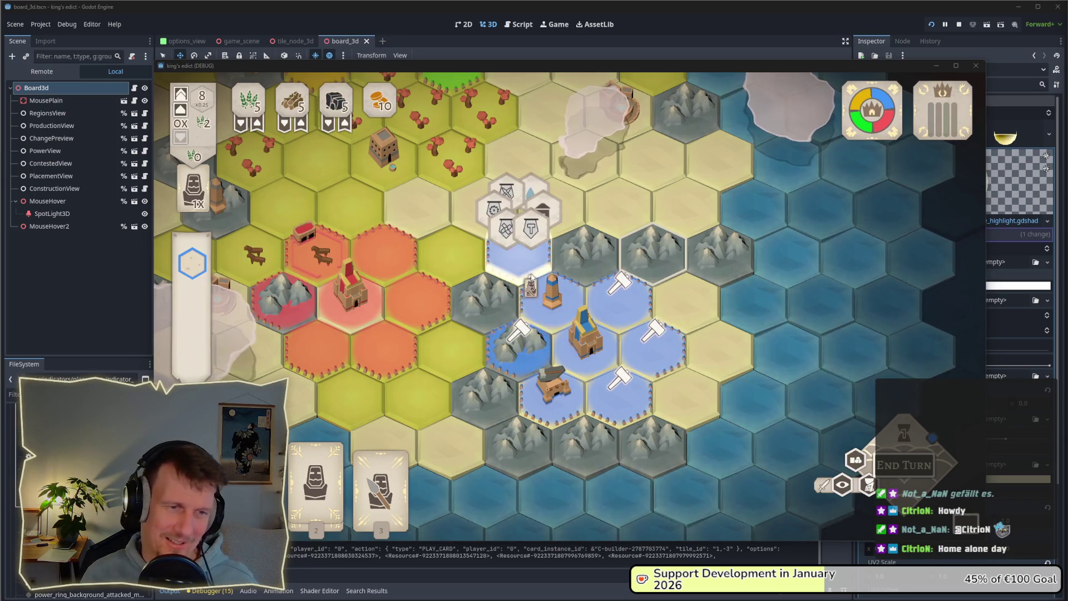
click(526, 276)
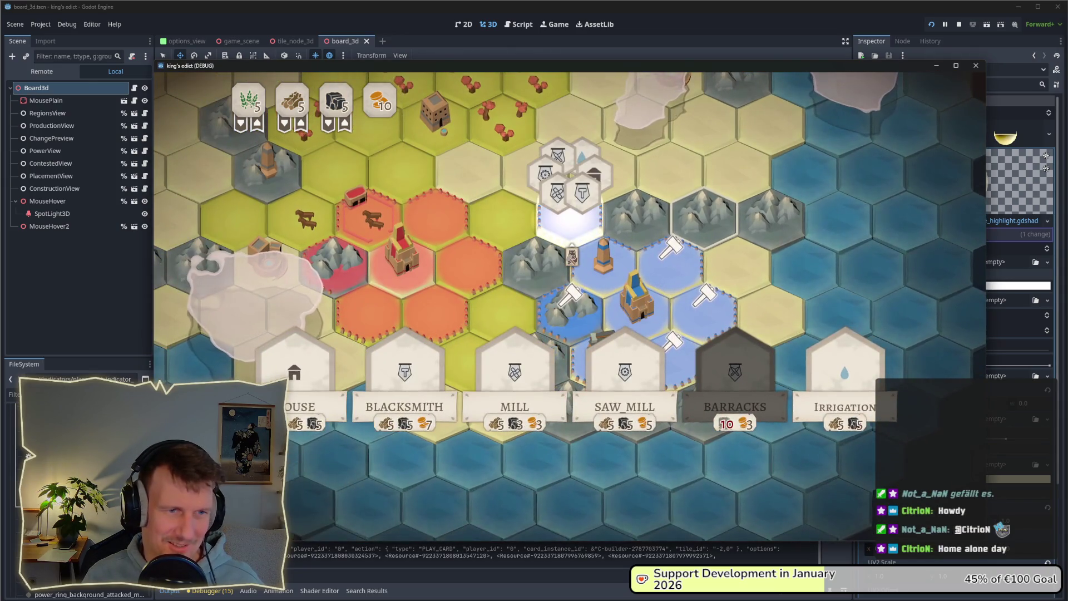
right_click(571, 256)
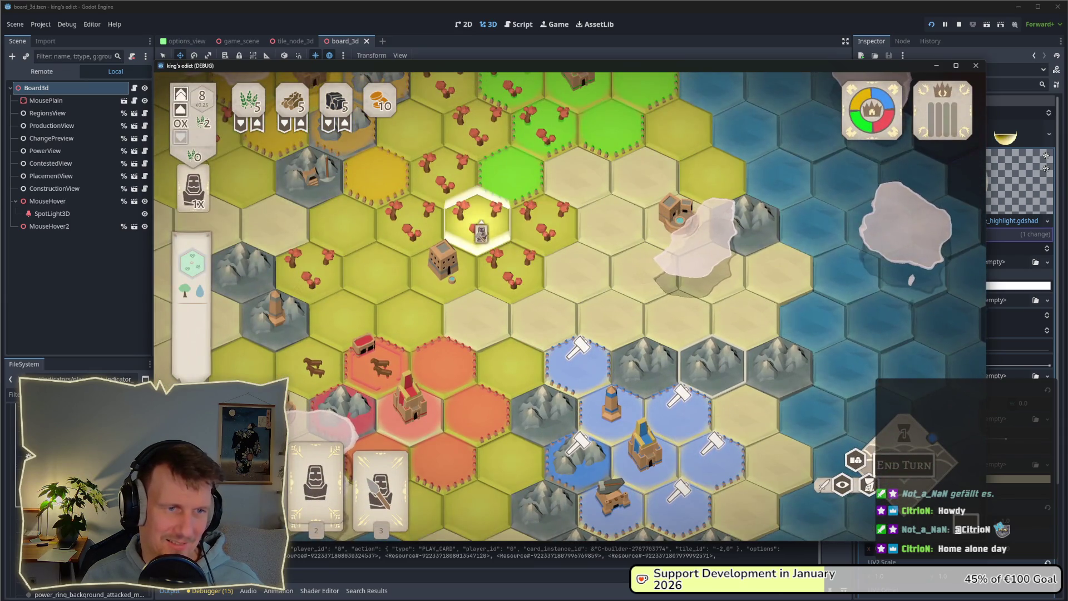
scroll(482, 229, down, 2)
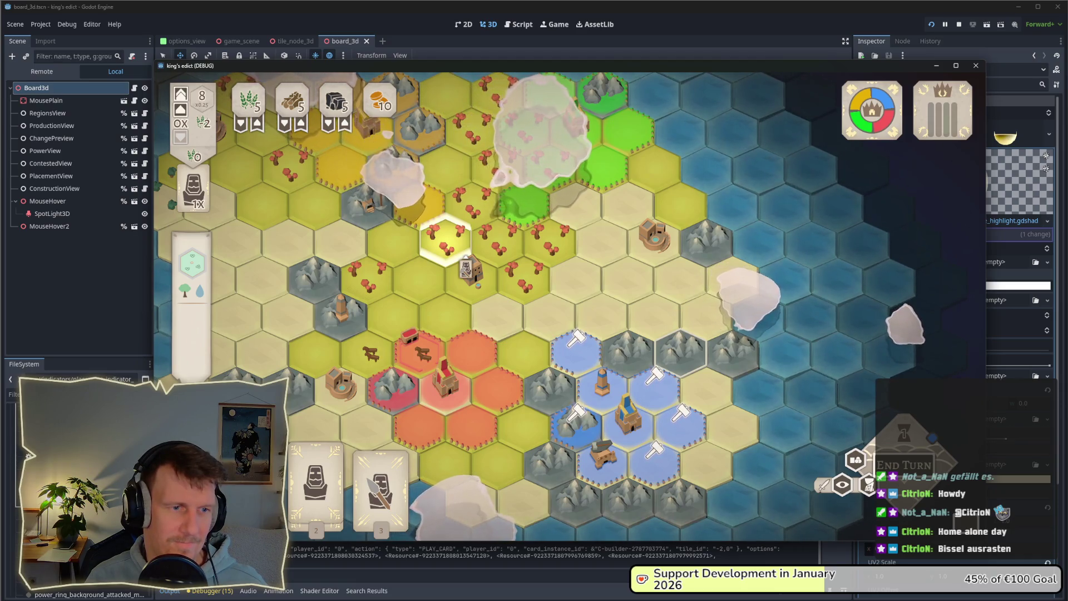
key(alt+Tab)
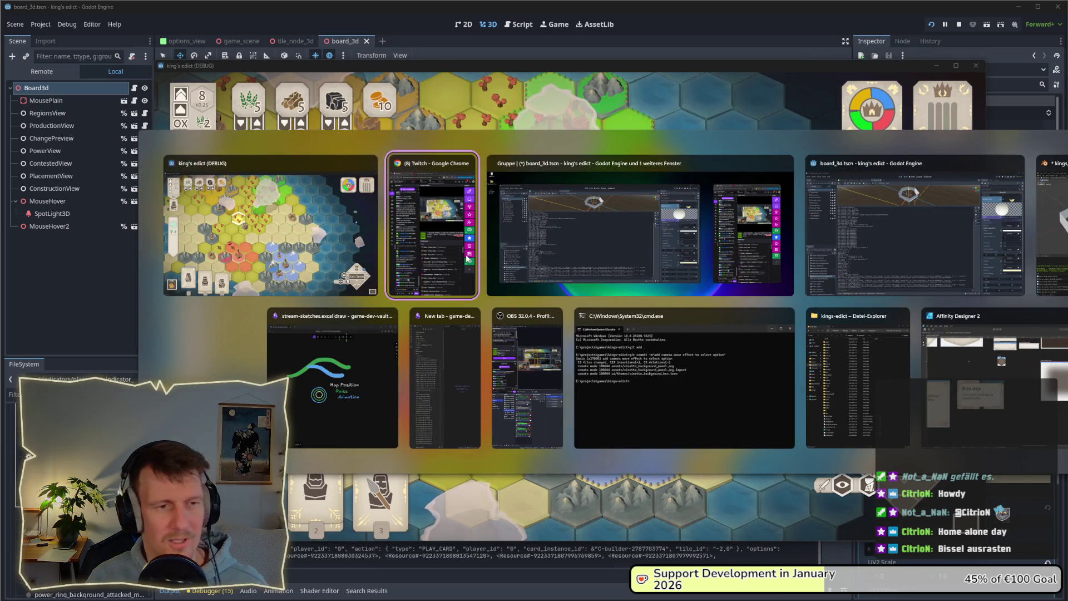
View mouse_highlight.gdshader in the editor's Shader Editor panel, then return to the running game
key(alt+Tab)
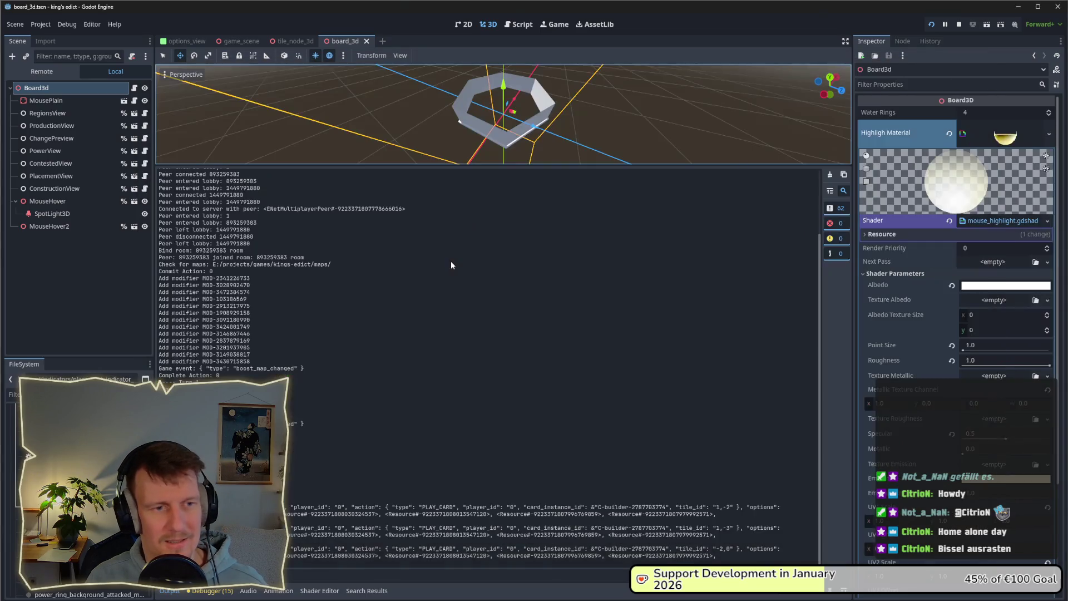
key(alt+Tab)
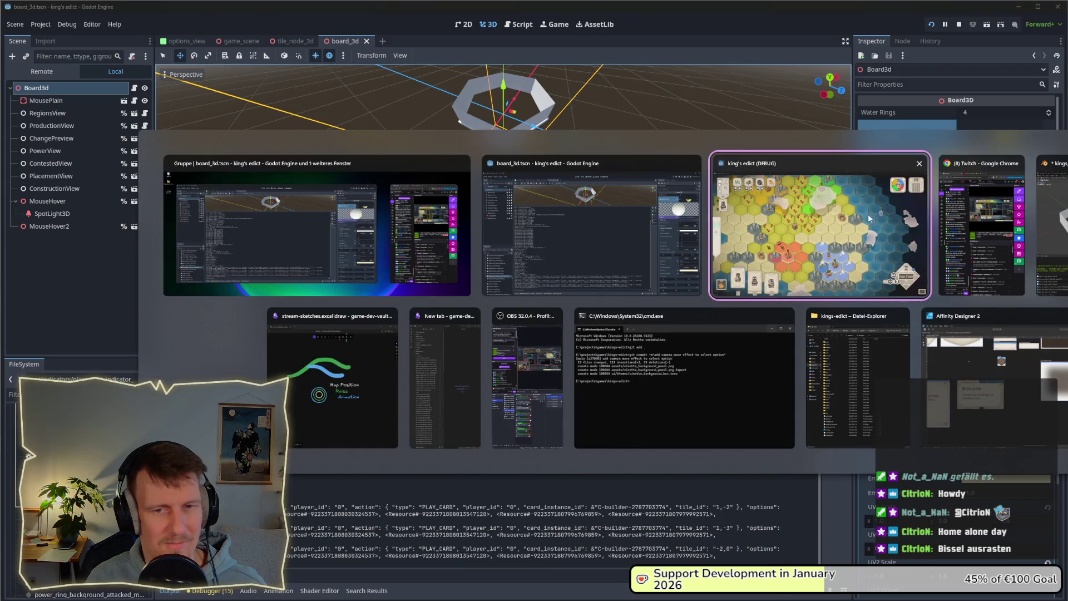
click(568, 249)
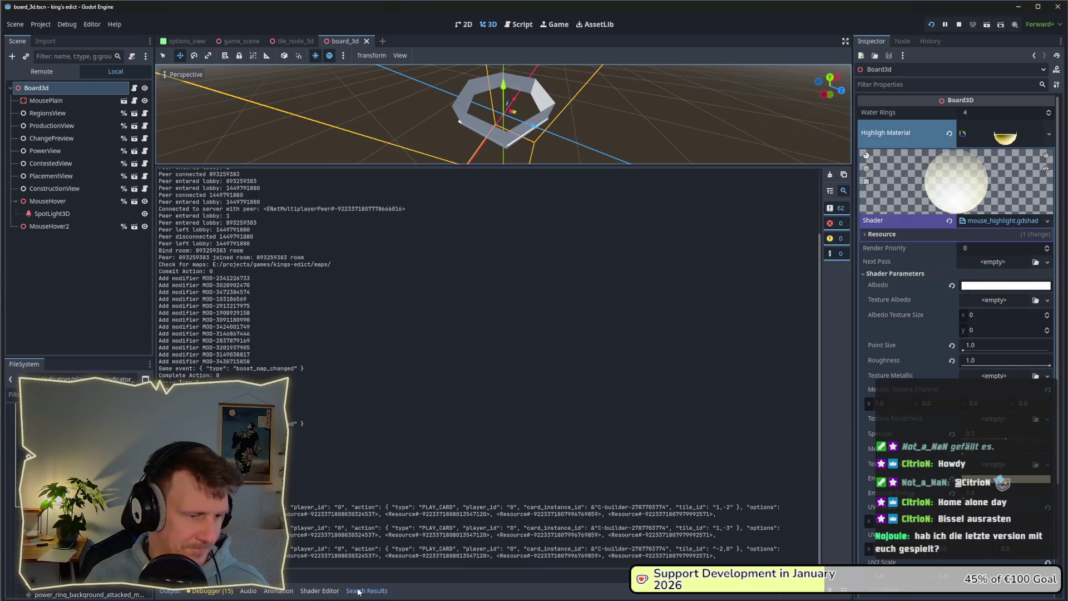
click(358, 592)
click(320, 591)
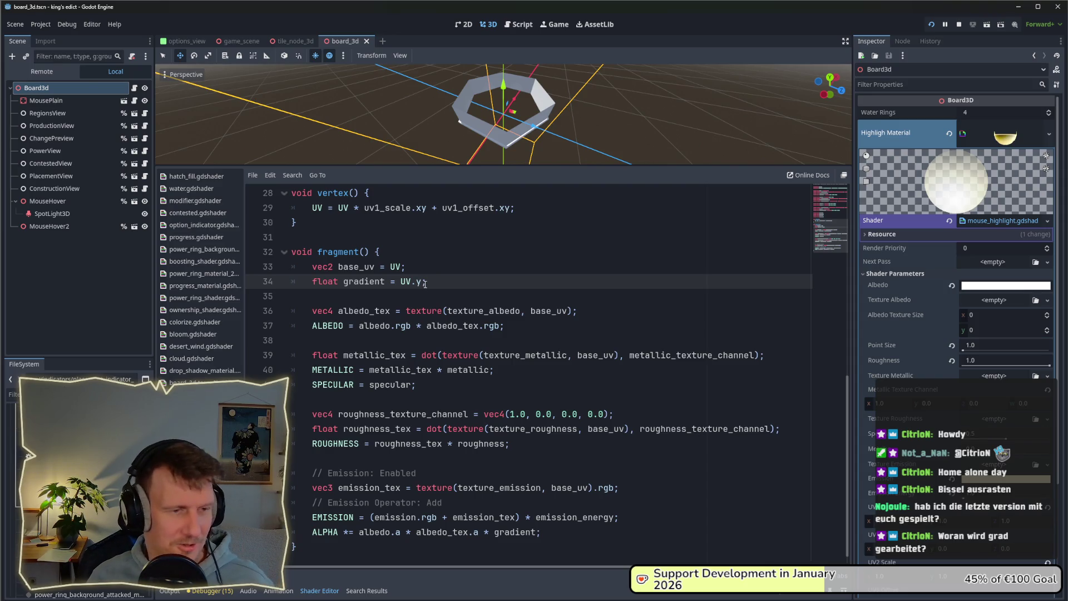
key(alt+Tab)
key(alt+Tab)
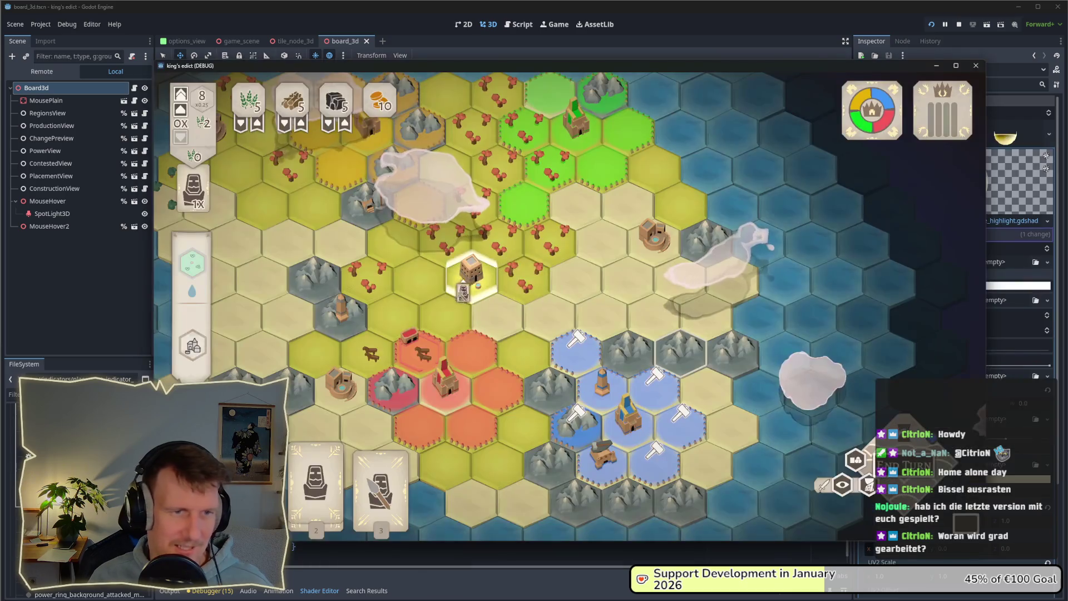
Pan the board with W/A/S/D and move the worker to a new hex
key(w)
key(a)
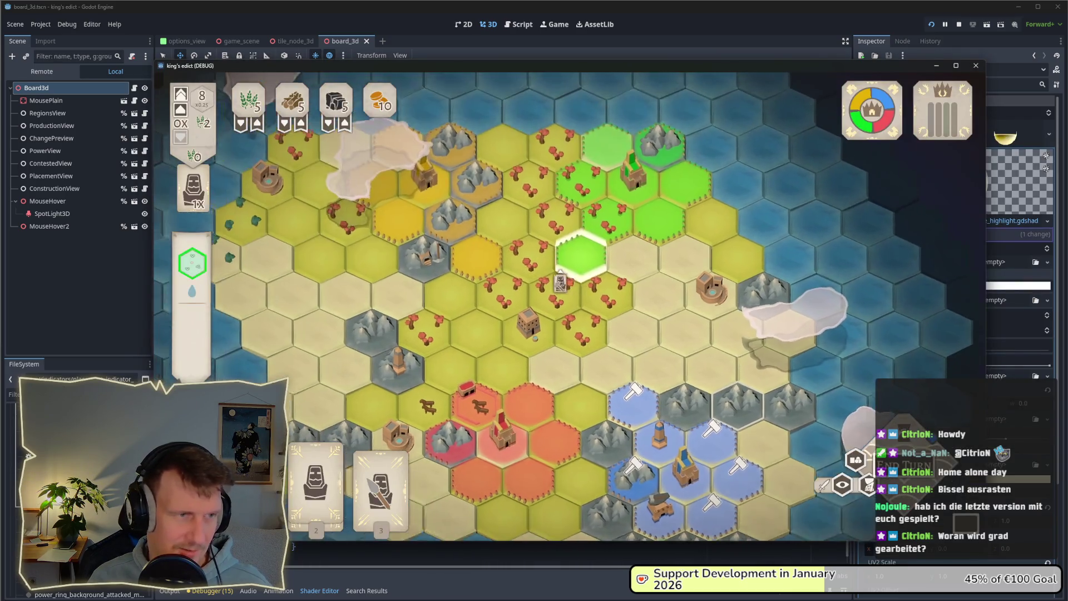
scroll(407, 260, down, 2)
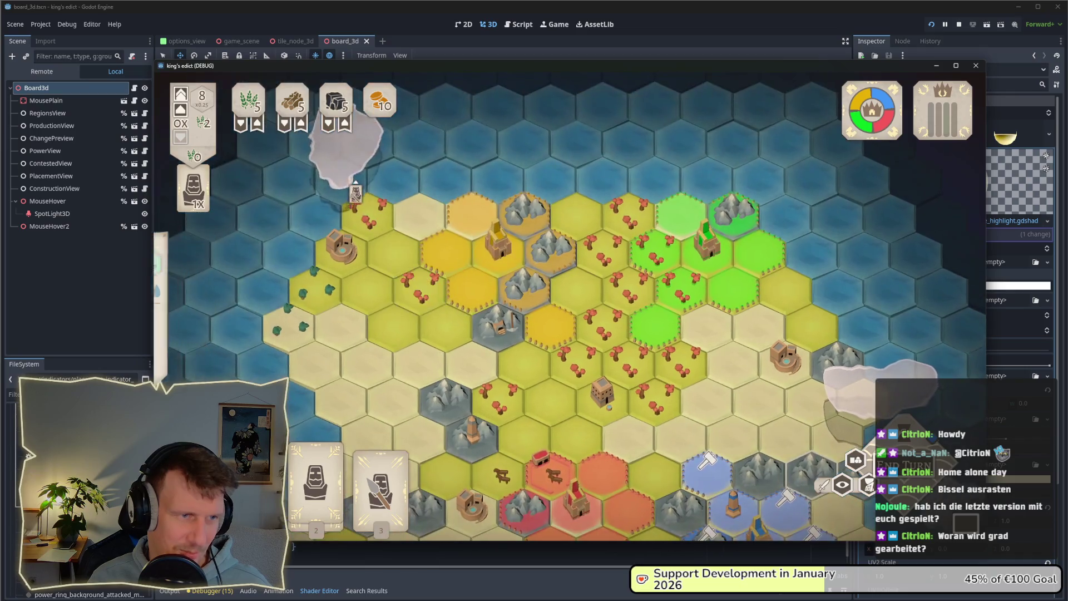
scroll(466, 280, up, 2)
key(s)
key(d)
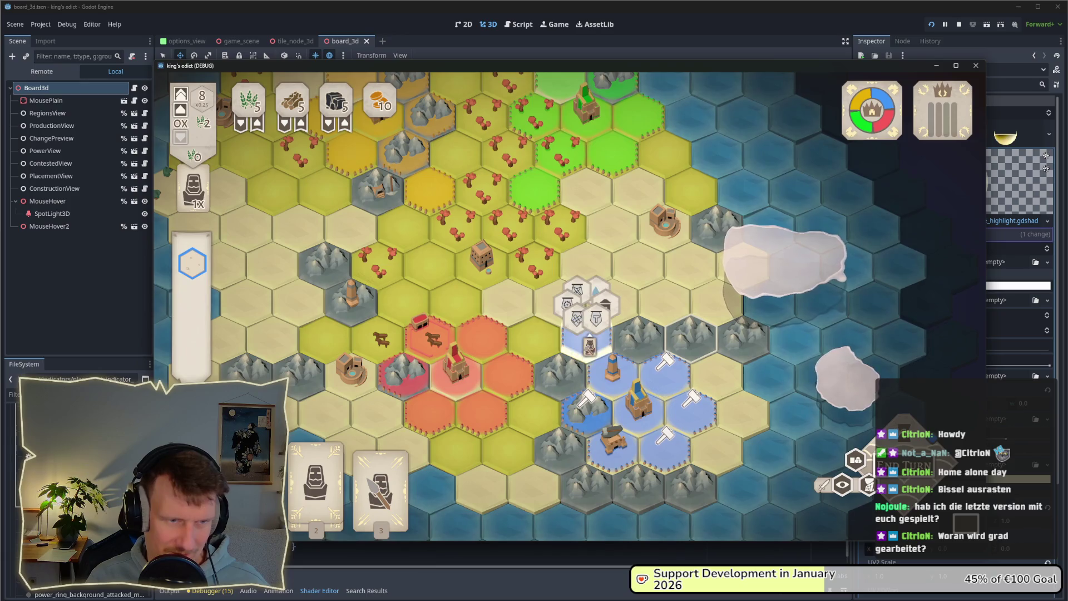
click(690, 398)
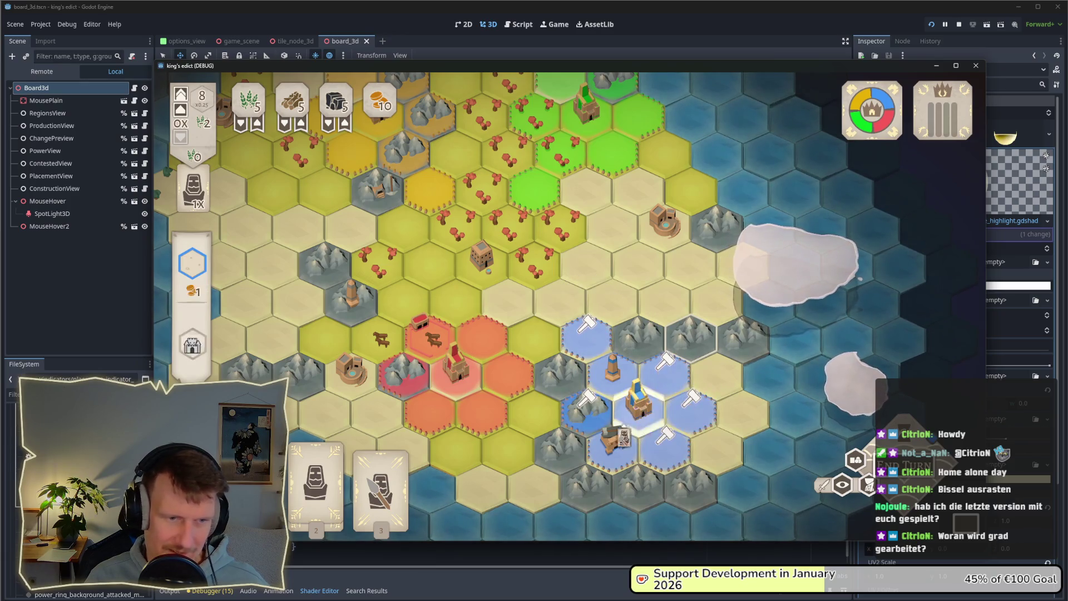
click(507, 300)
Pan again and move the worker onto the blue mountain hex
scroll(508, 301, up, 2)
scroll(490, 297, down, 3)
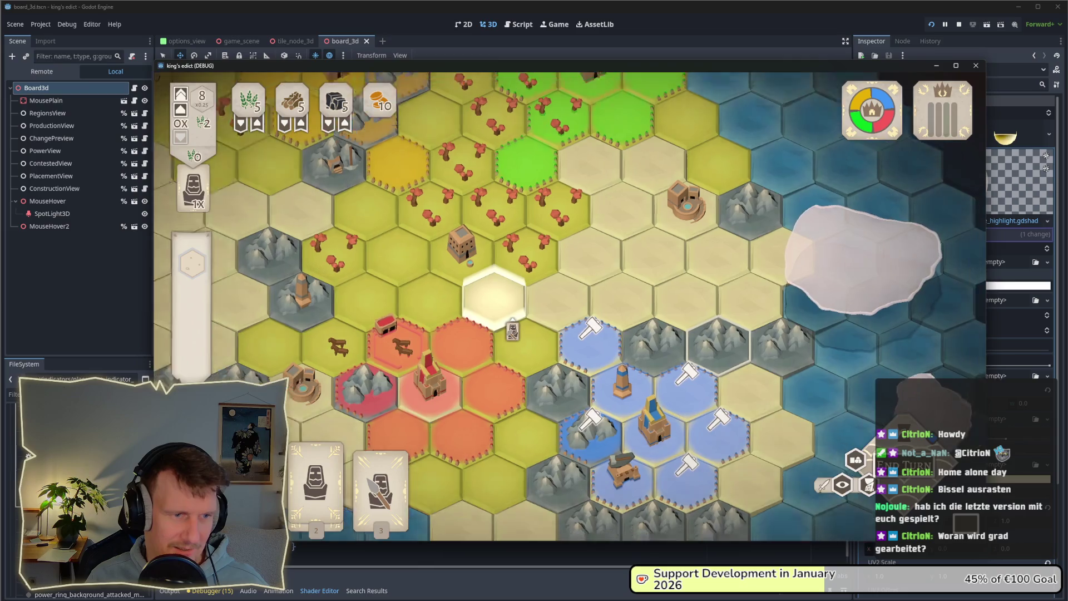
key(w)
key(a)
key(s)
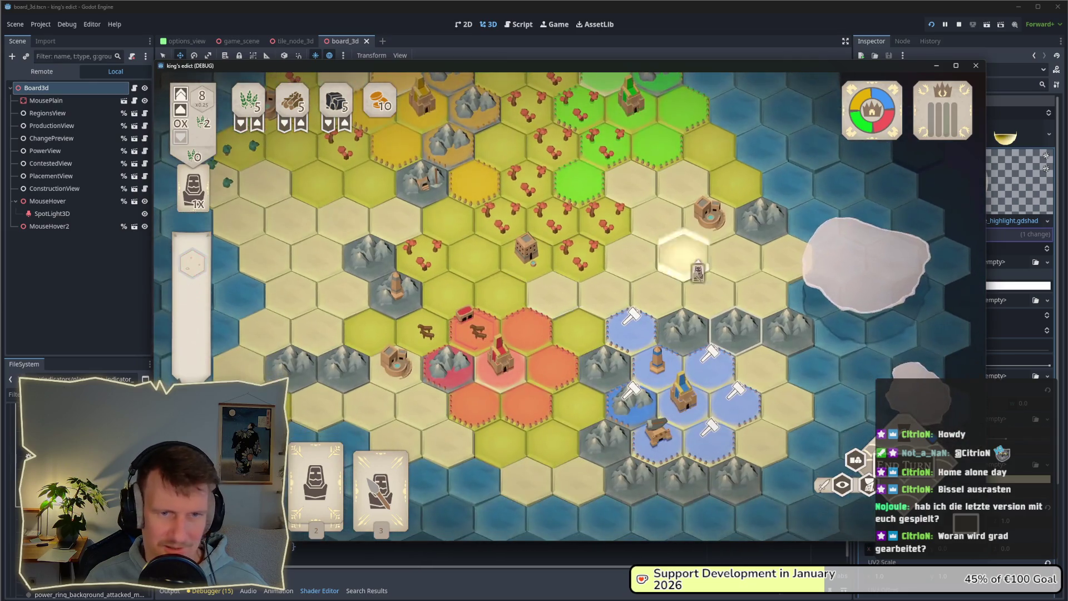
click(710, 323)
click(635, 370)
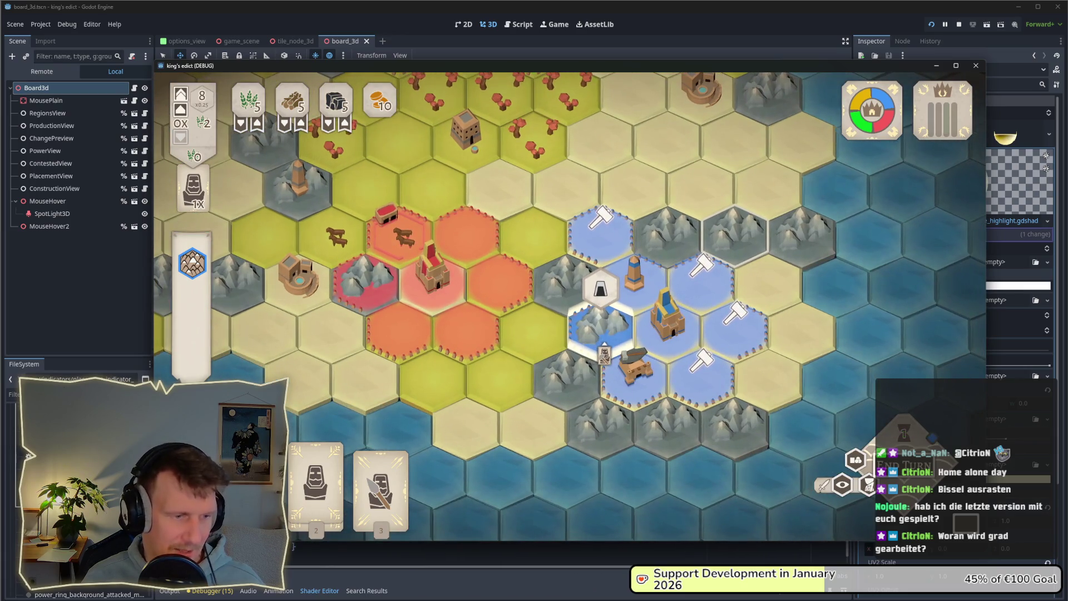
Open and close building choices on several blue, cannon and yellow tiles
click(700, 379)
click(692, 380)
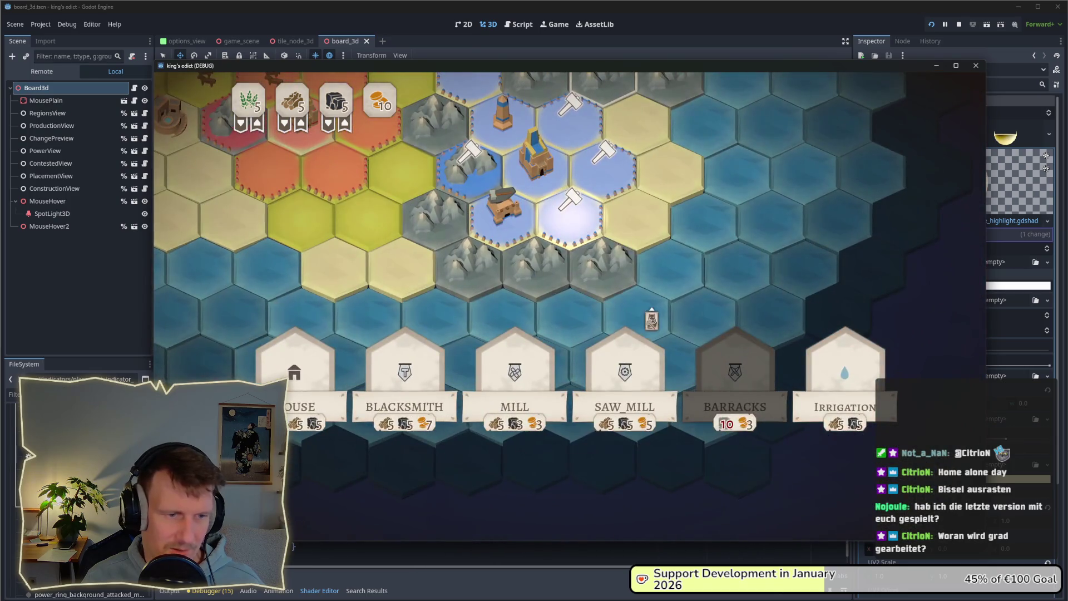
key(Escape)
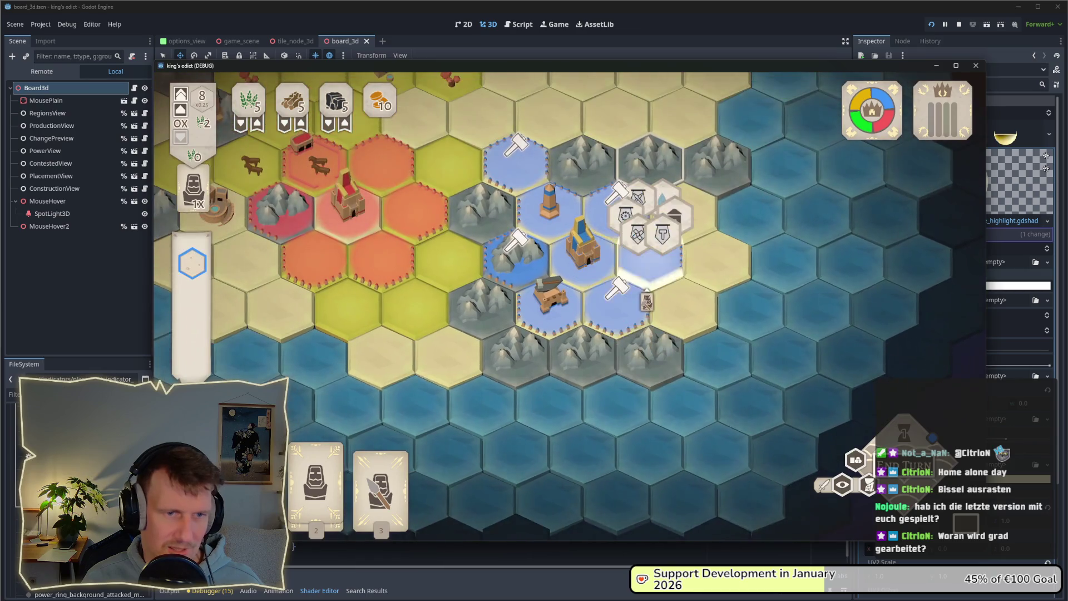
click(651, 257)
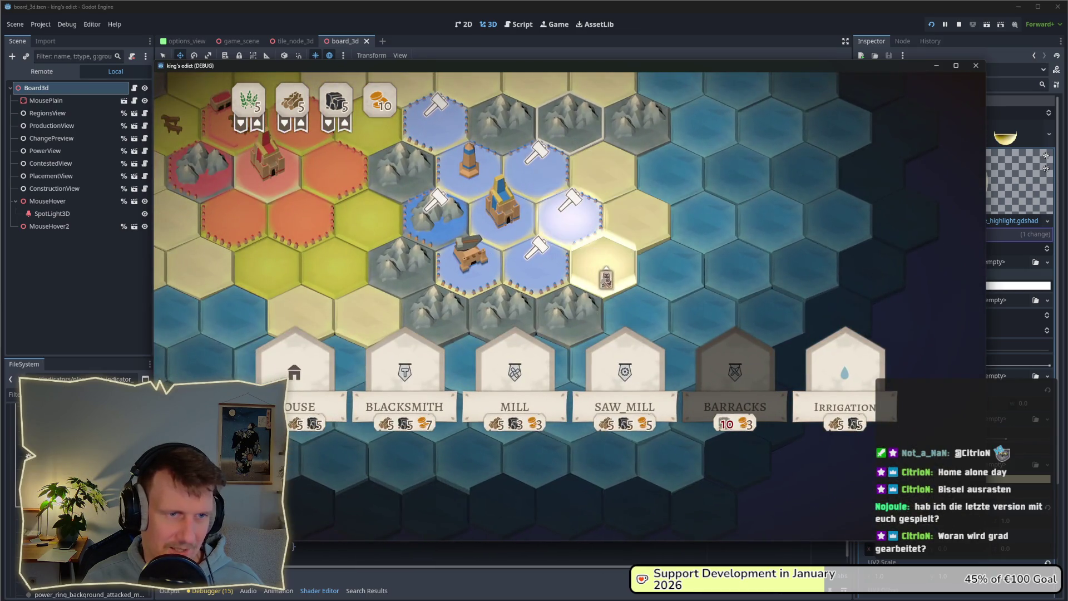
key(Escape)
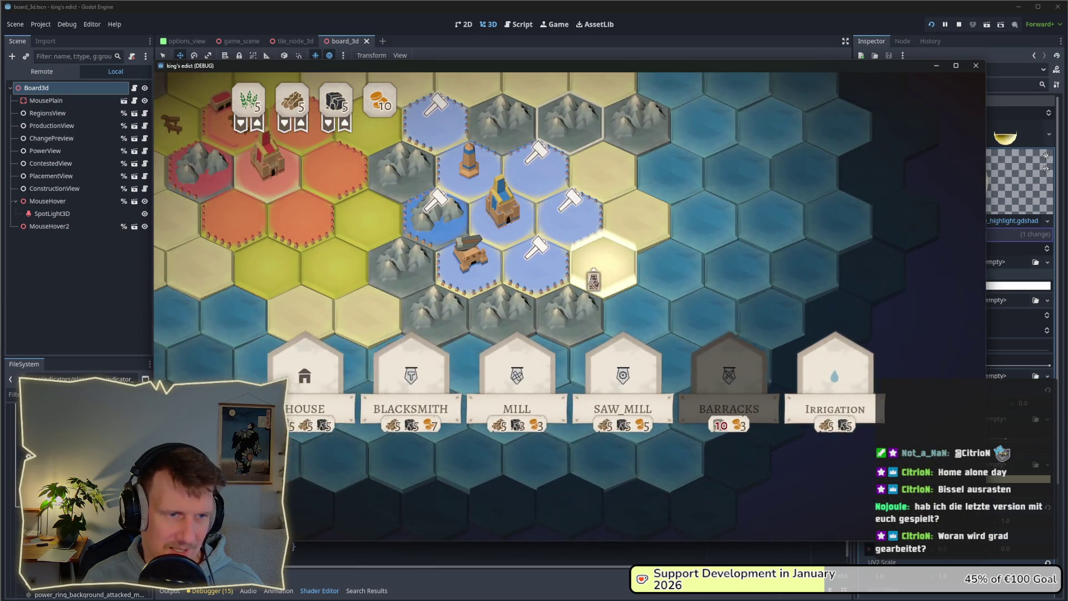
click(558, 309)
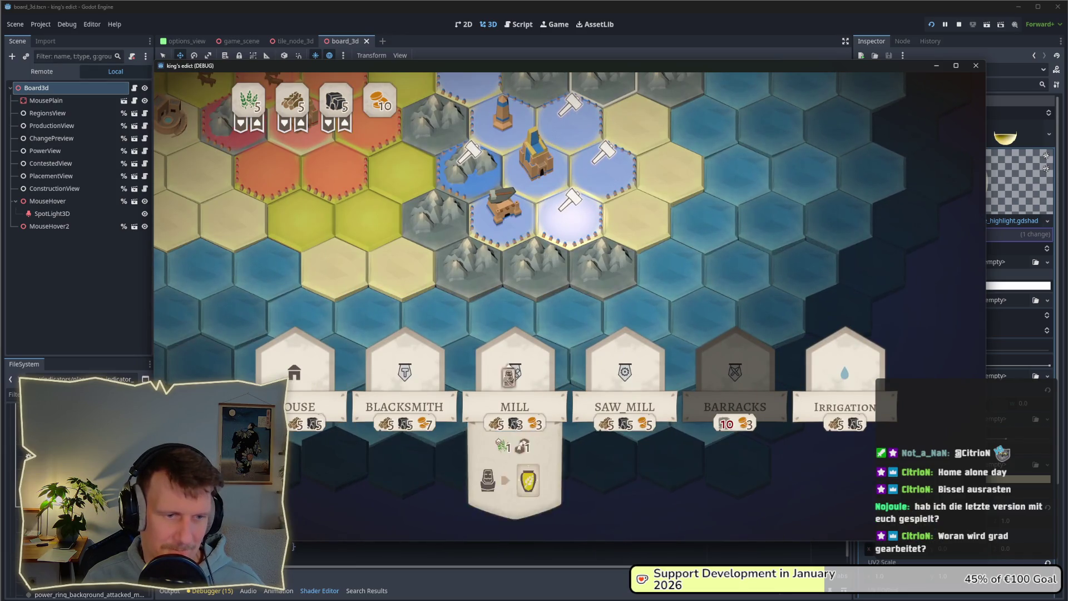
click(504, 234)
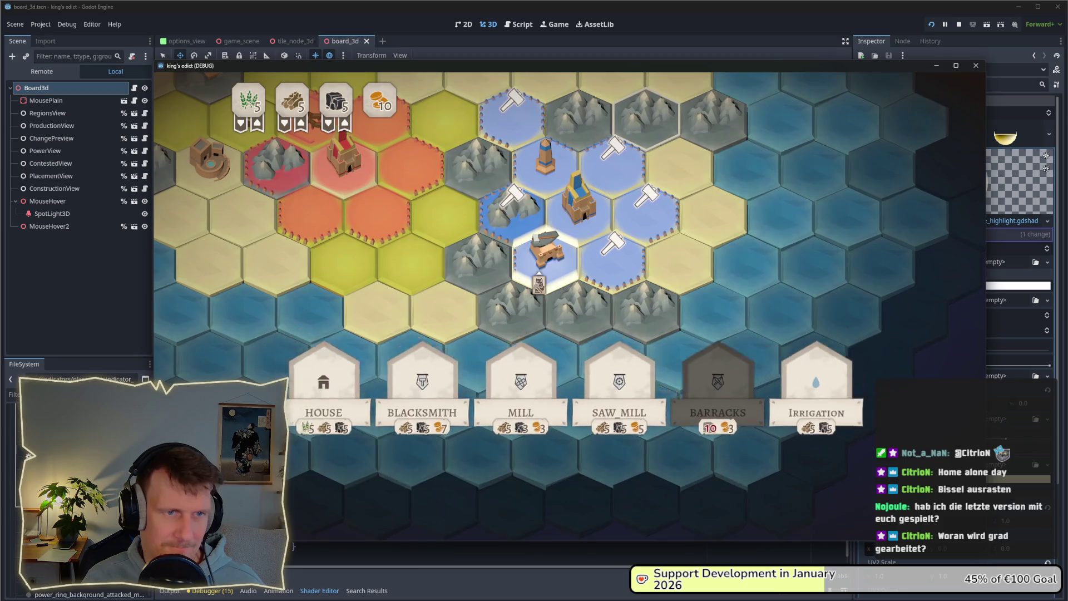
key(Escape)
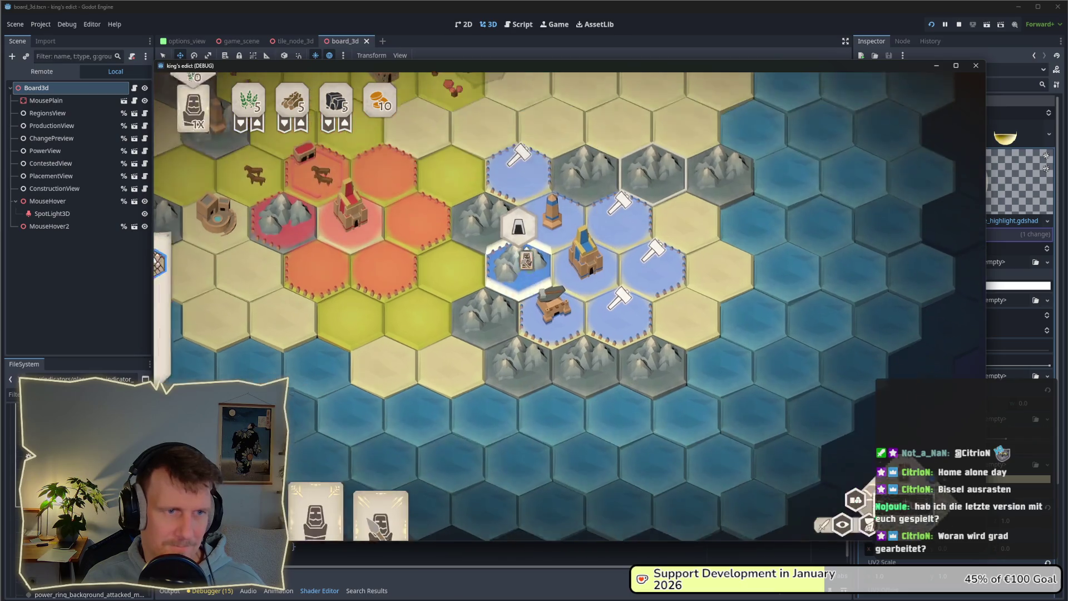
click(519, 214)
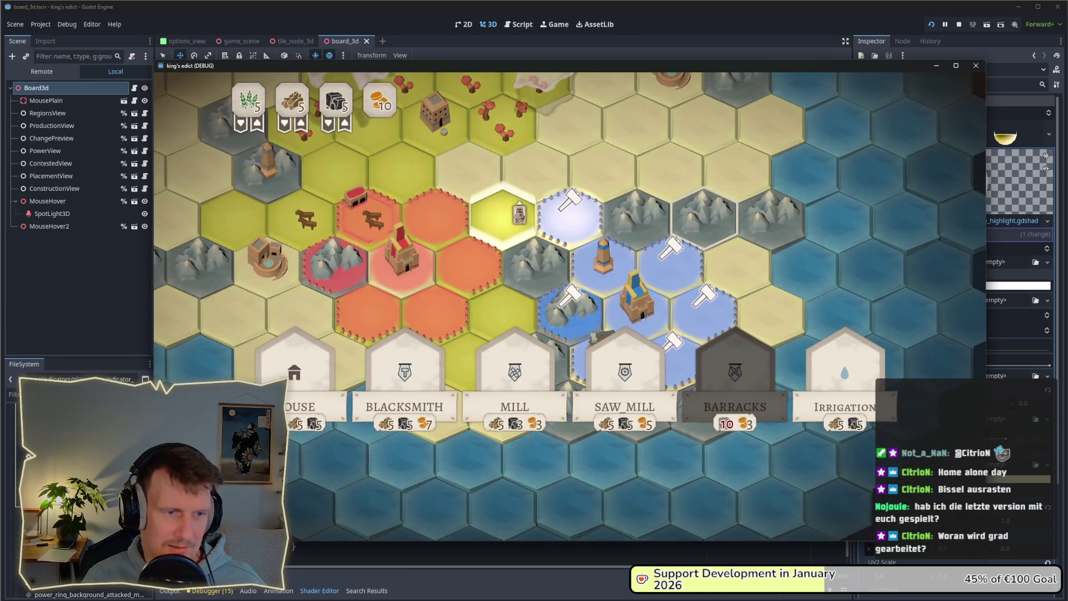
key(Escape)
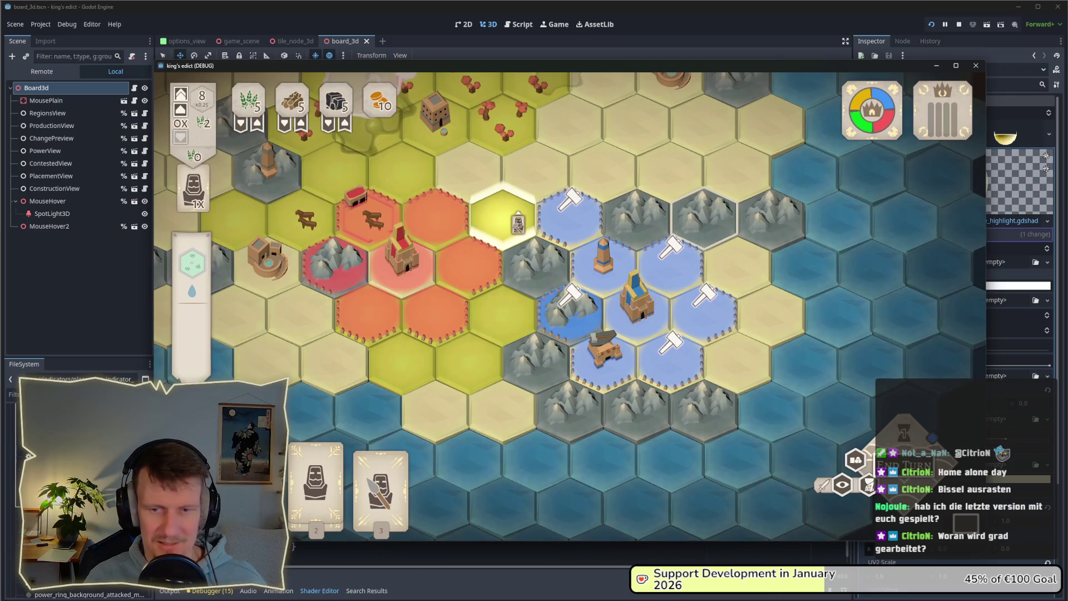
Move the worker beside the castle and show building options on the surrounding hammer tiles
click(573, 220)
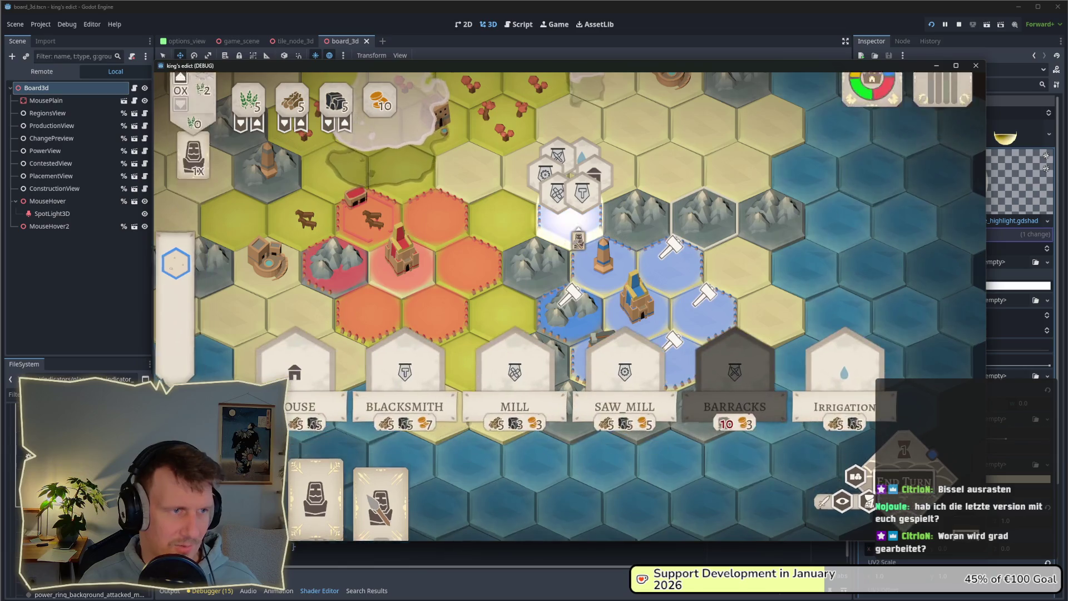
click(567, 239)
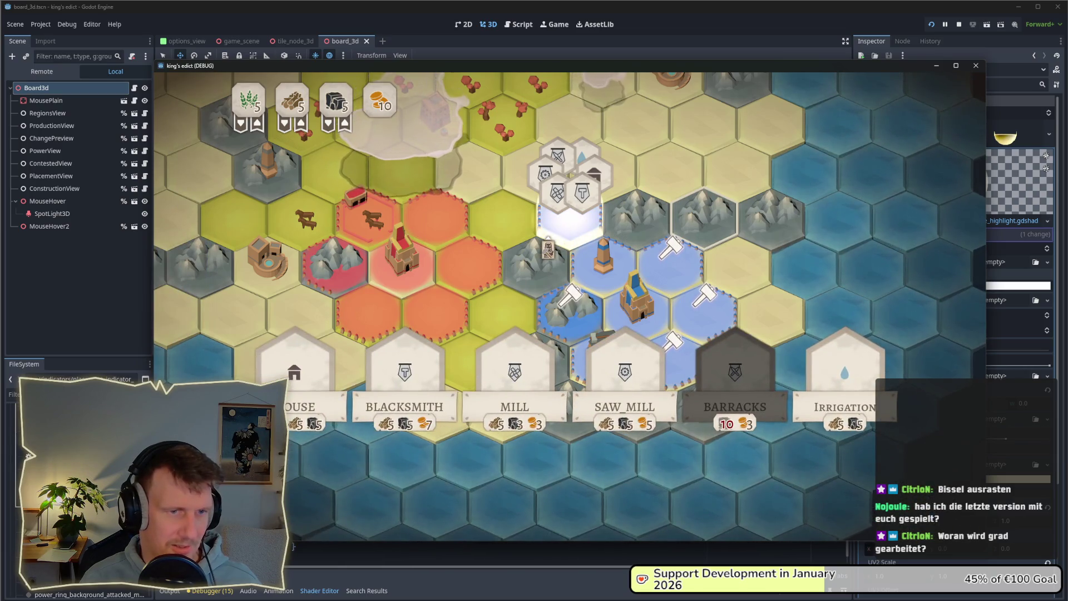
click(671, 250)
click(671, 250)
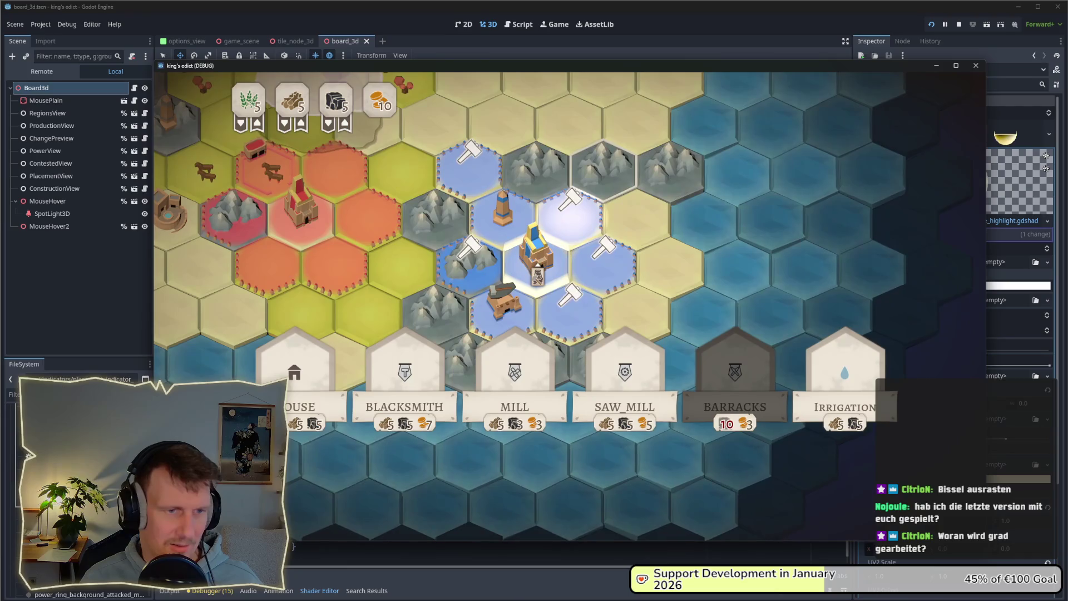
click(469, 164)
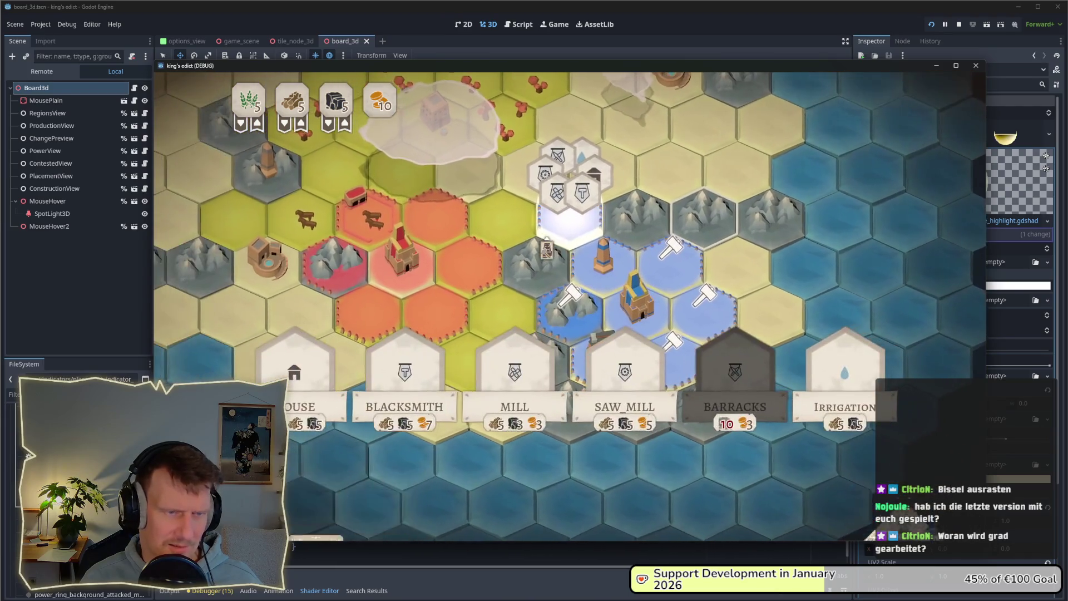
click(669, 272)
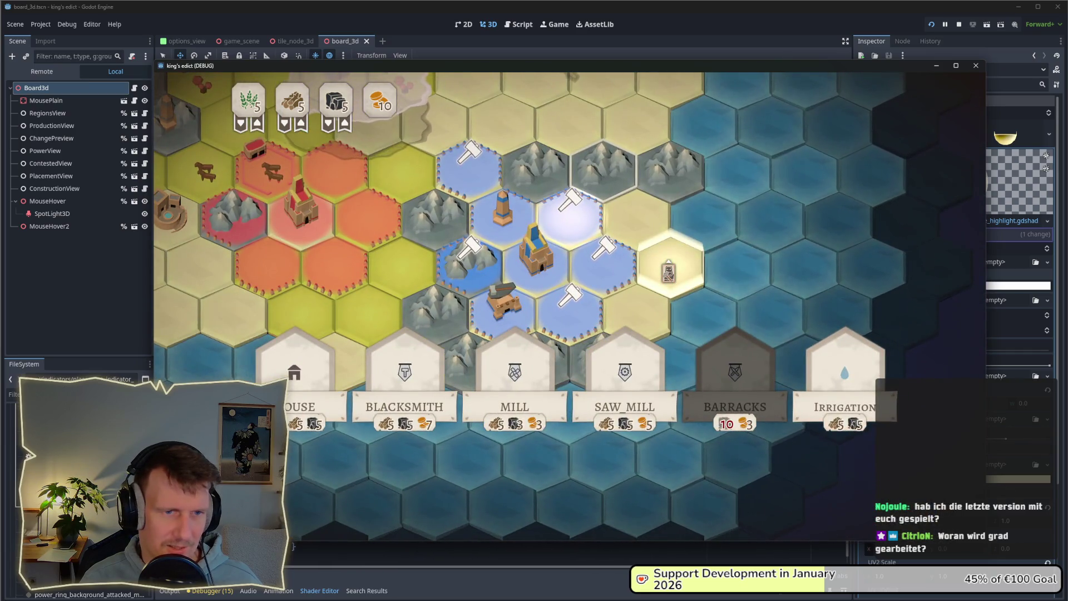
click(570, 216)
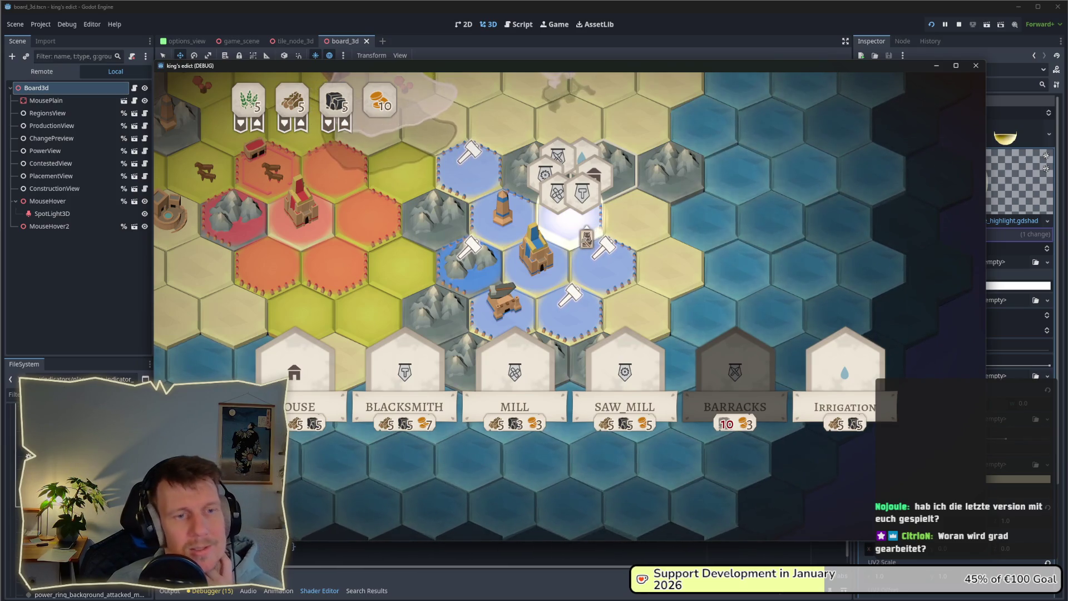
click(604, 262)
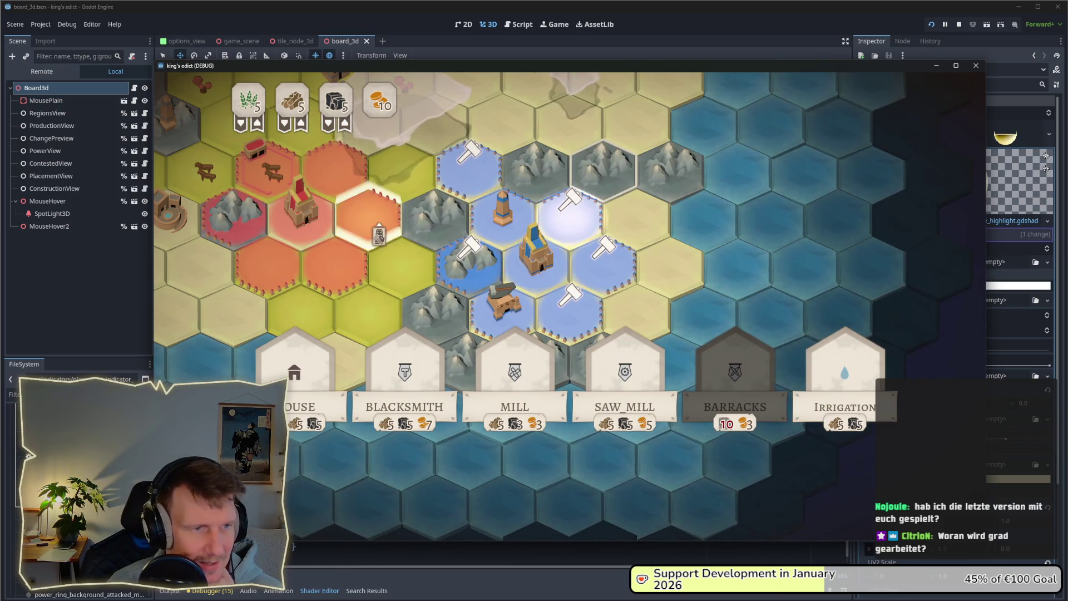
click(469, 258)
click(570, 217)
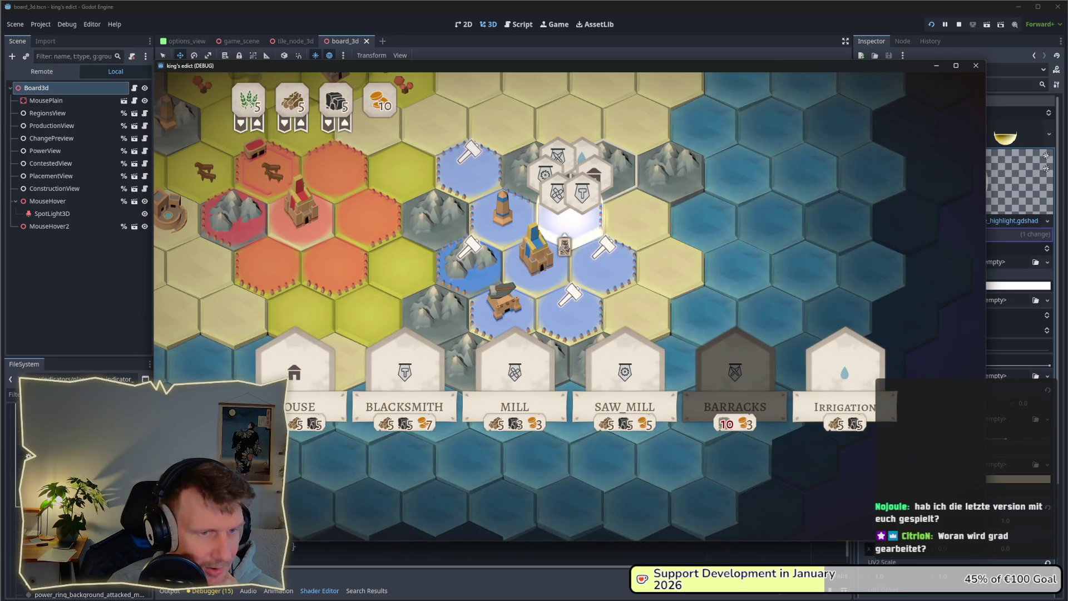
right_click(564, 245)
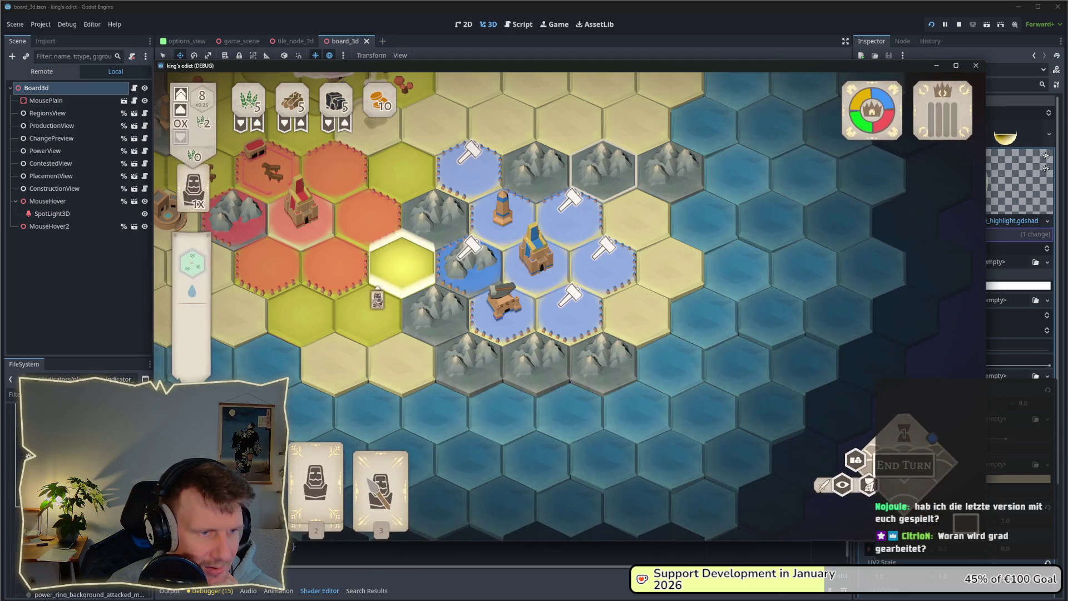
click(470, 200)
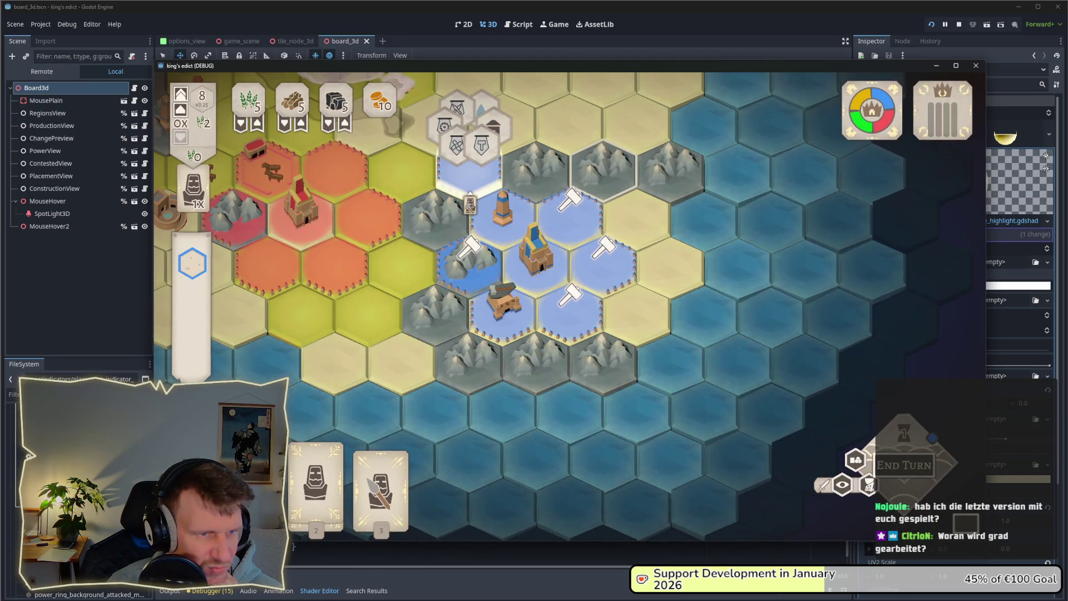
click(335, 264)
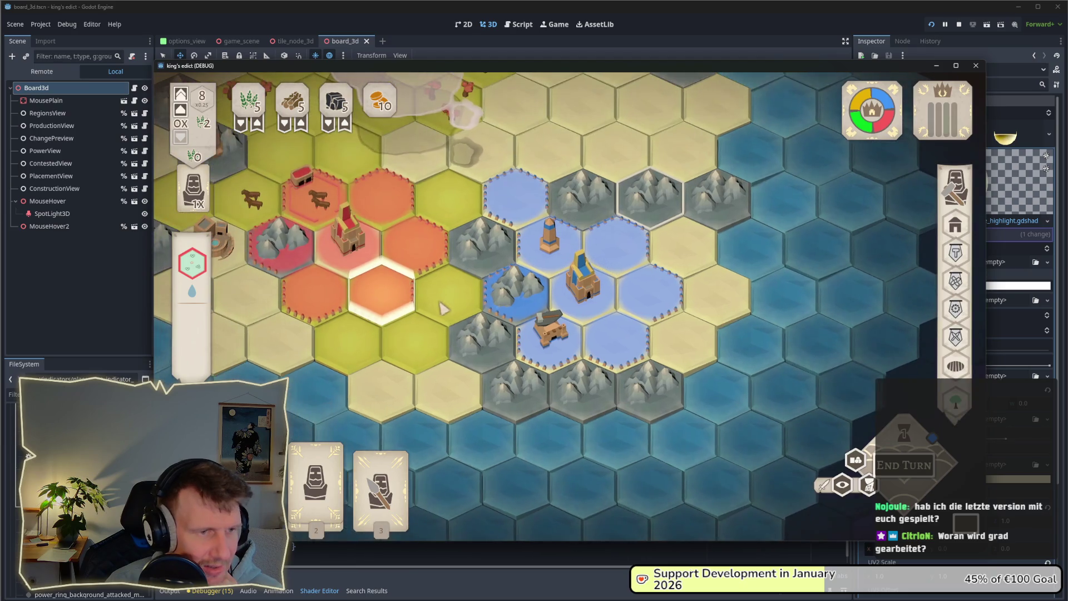
right_click(439, 340)
click(618, 251)
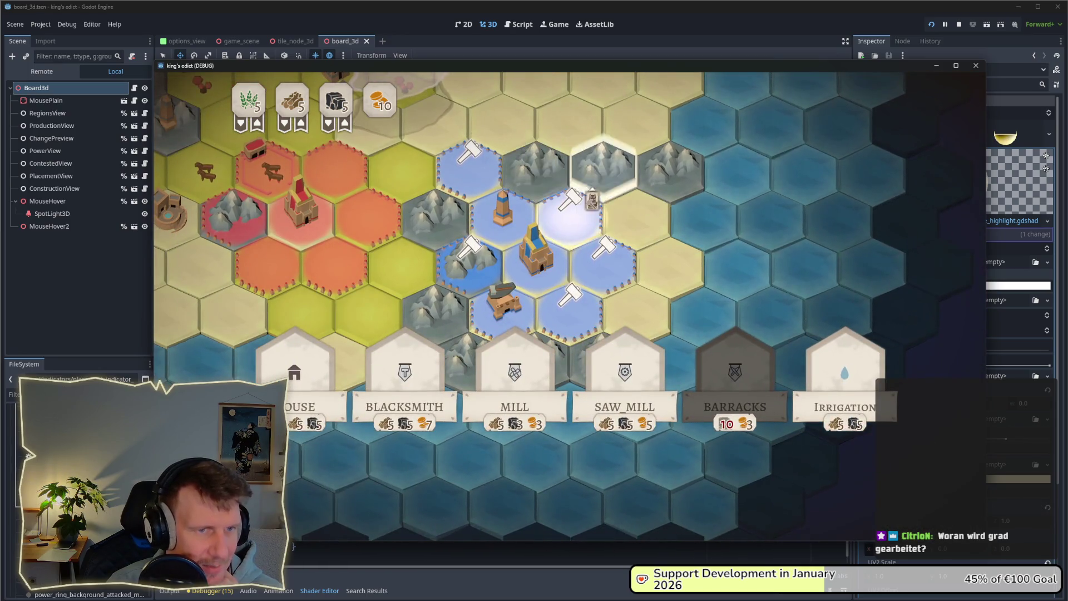
click(605, 272)
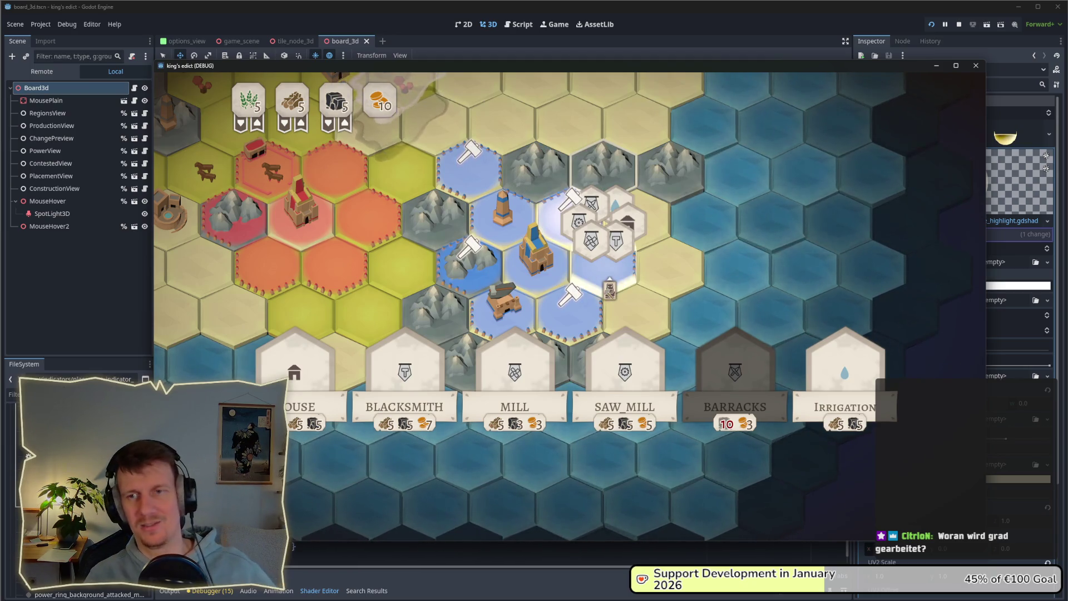
click(610, 288)
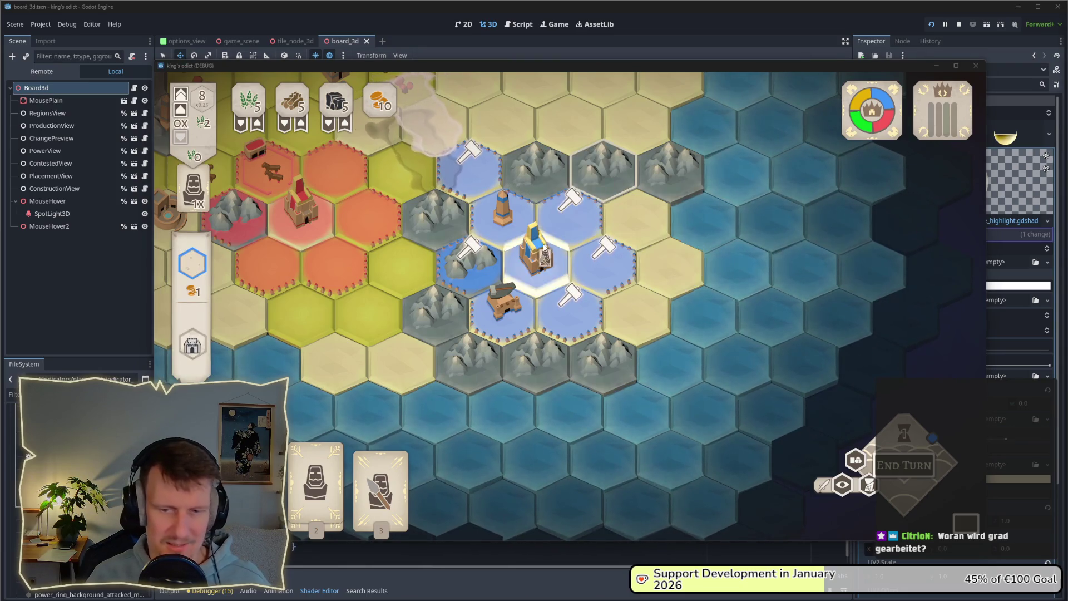
click(568, 311)
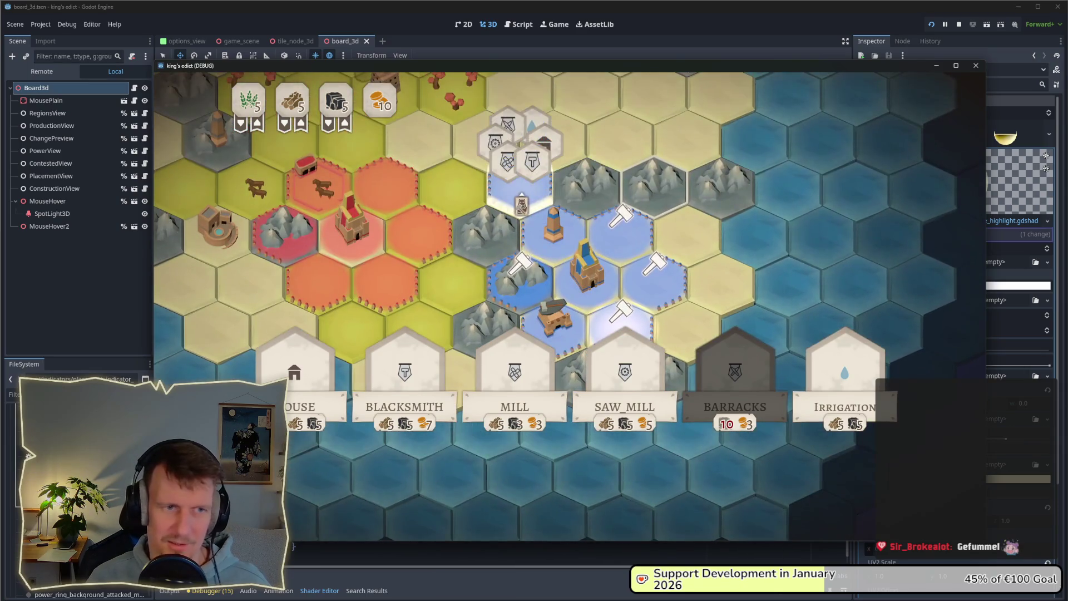
click(532, 162)
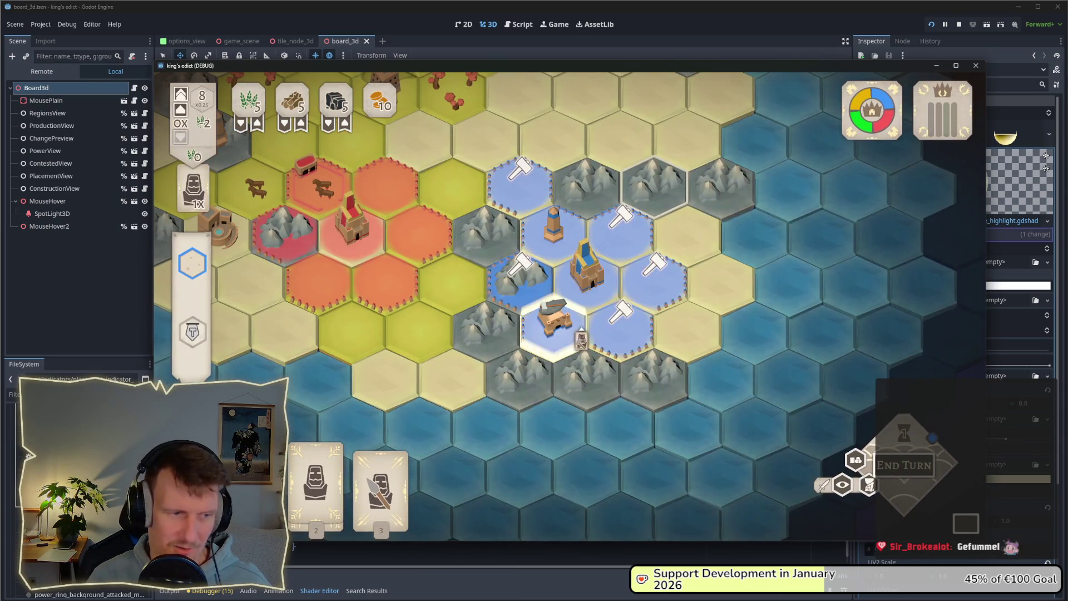
click(594, 334)
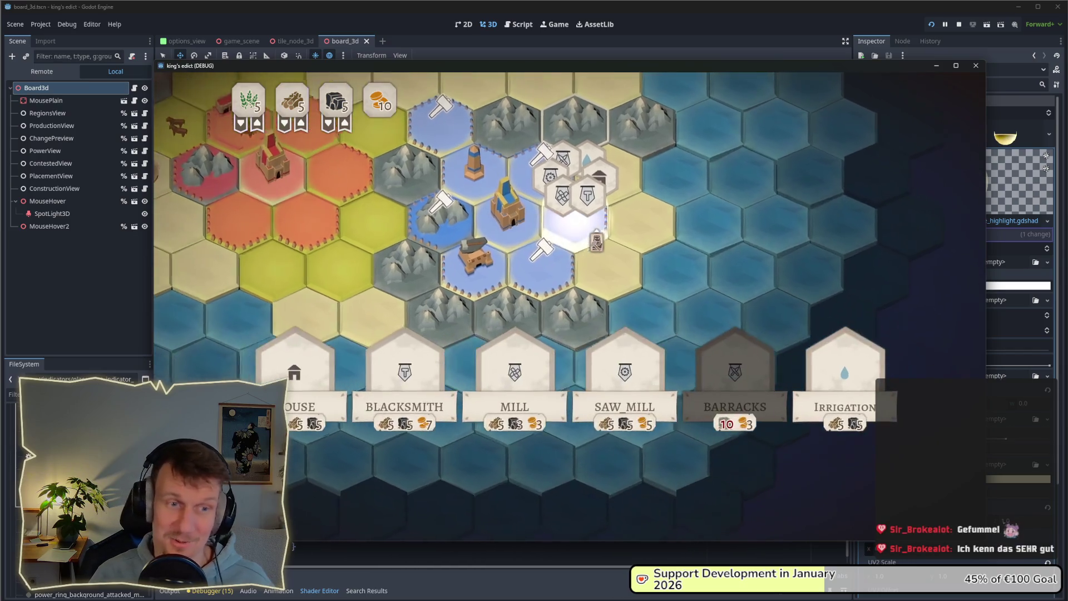
key(Escape)
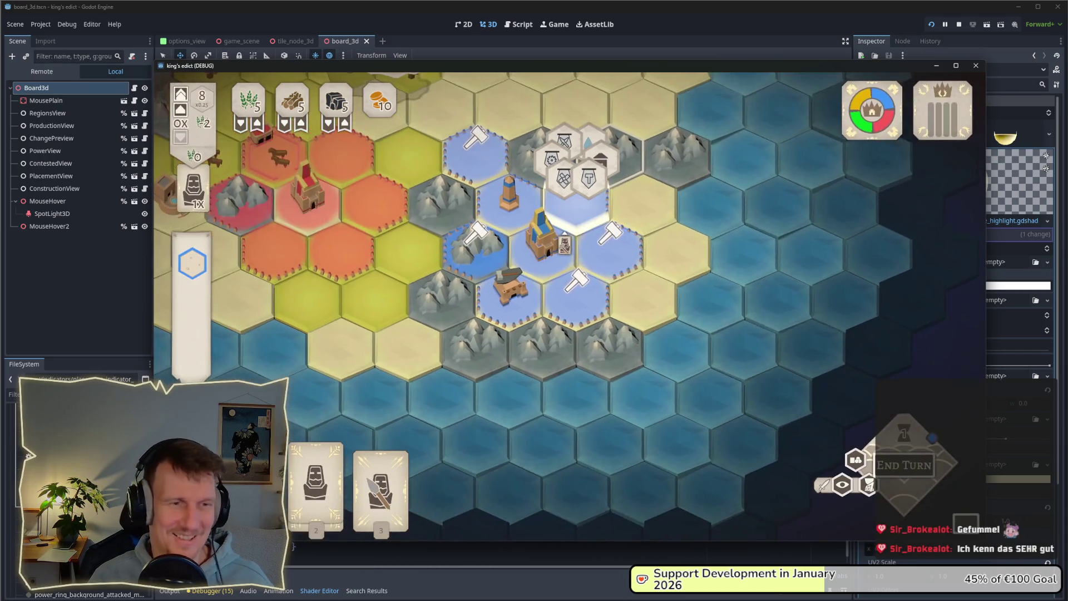
key(b)
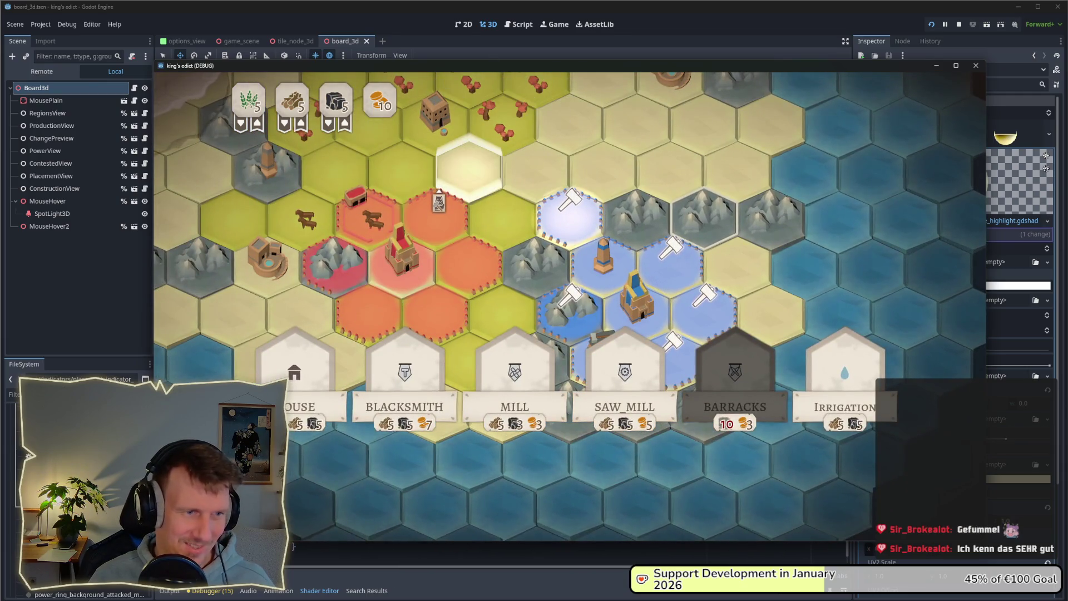
mouse_move(544, 243)
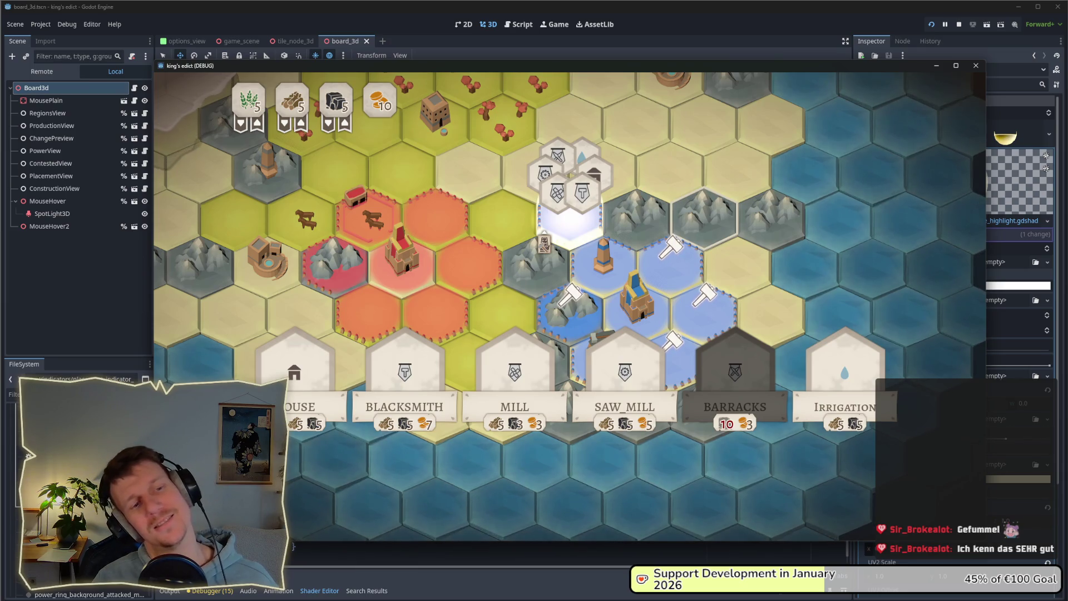
key(Escape)
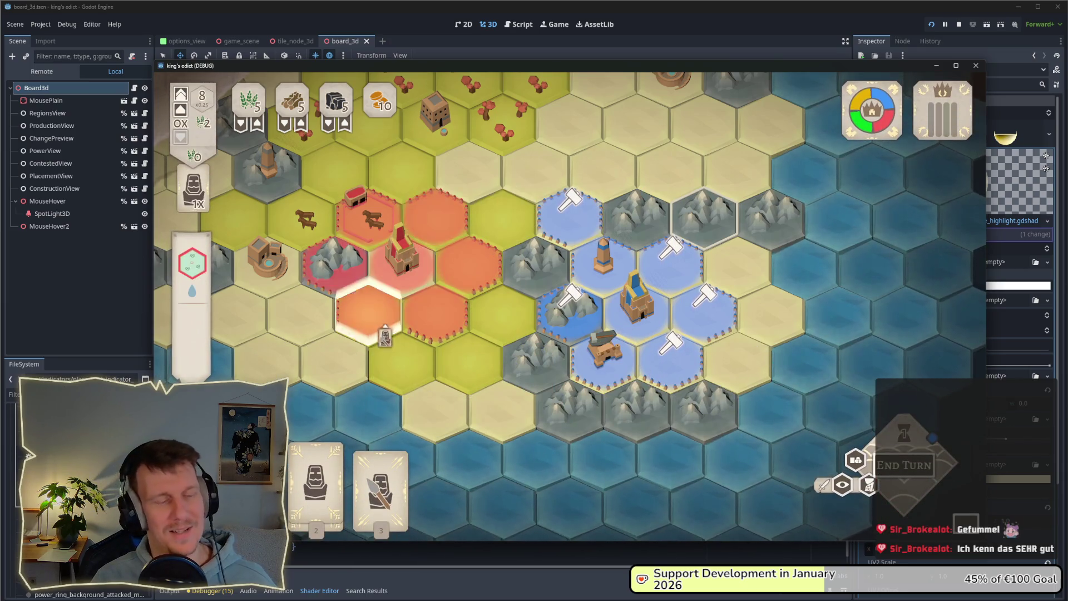
mouse_move(689, 332)
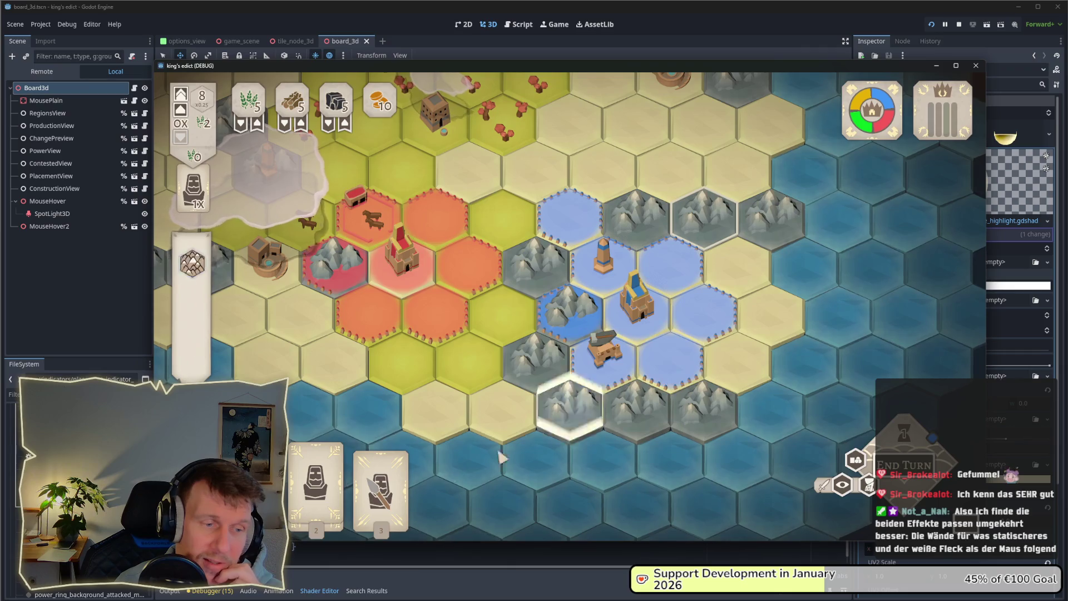
Open building options on the hammer tiles and move a castle unit to the top hex
click(333, 478)
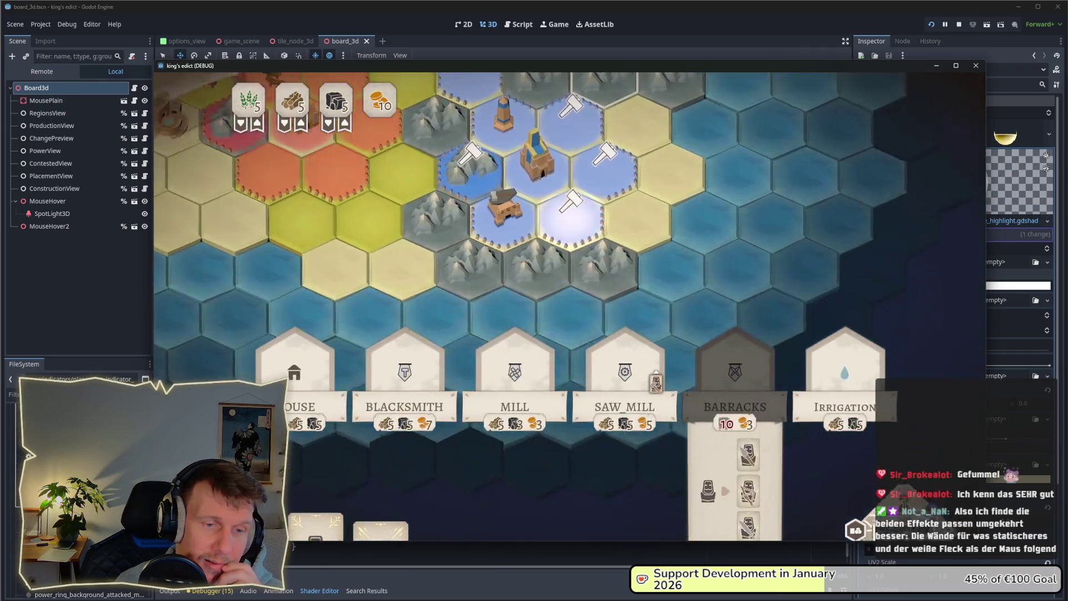
click(575, 253)
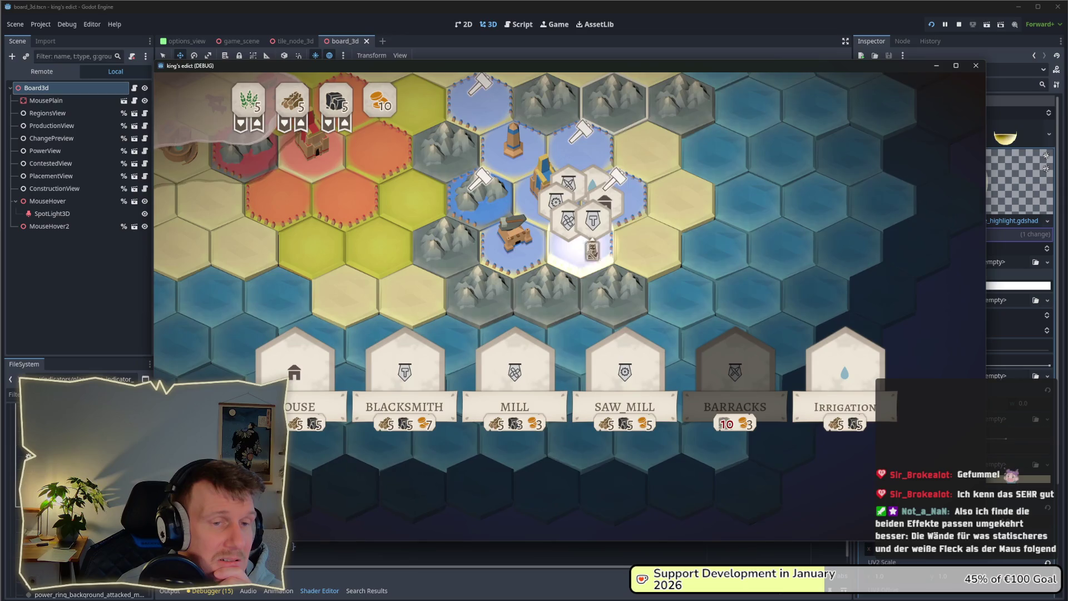
click(612, 229)
scroll(612, 233, down, 3)
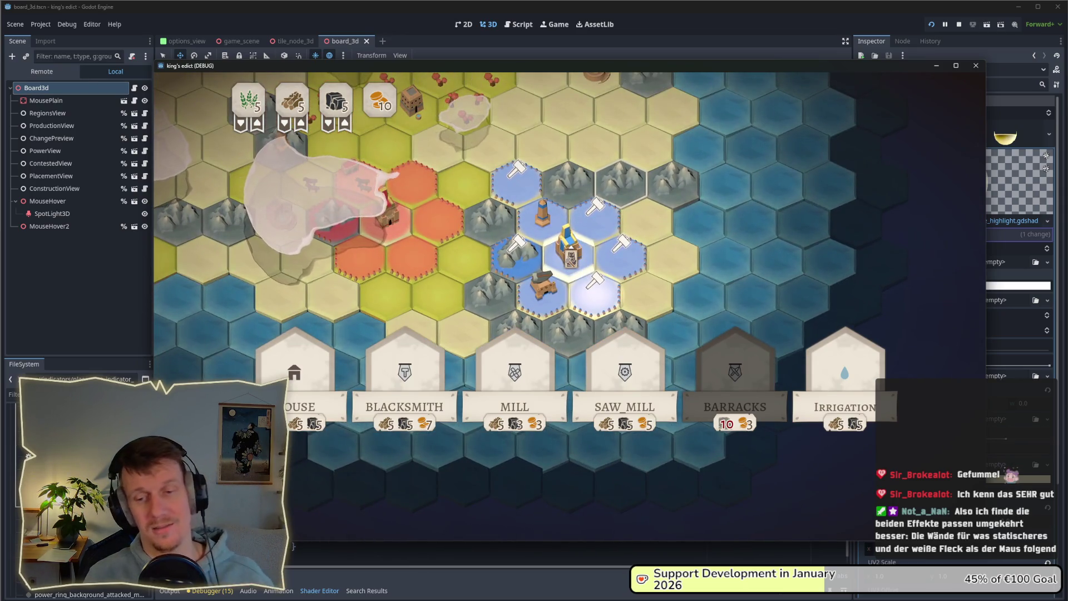
click(515, 109)
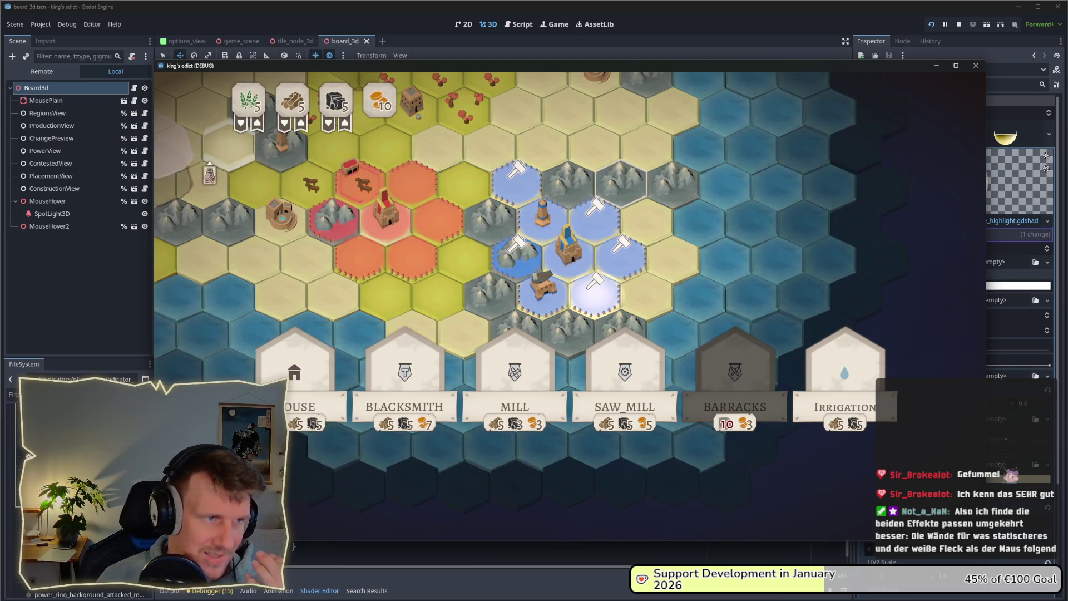
click(594, 289)
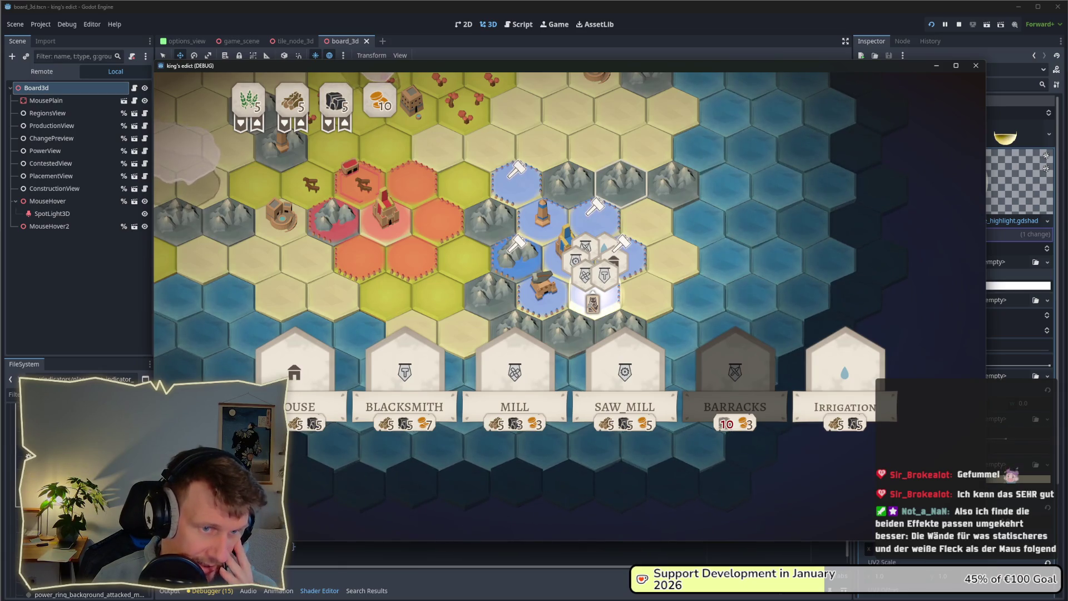
scroll(590, 289, up, 2)
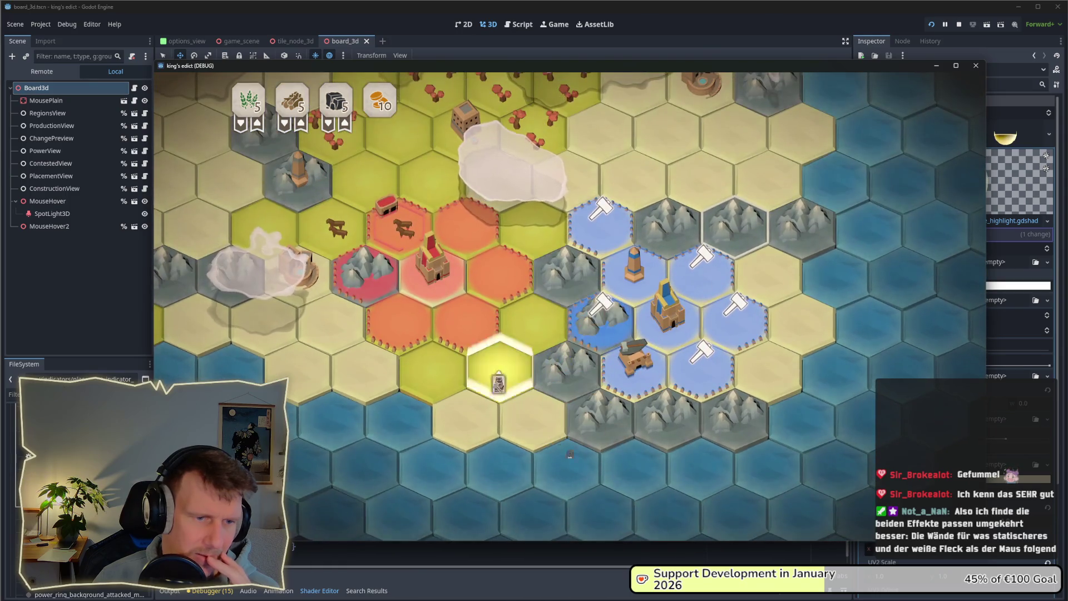
key(Escape)
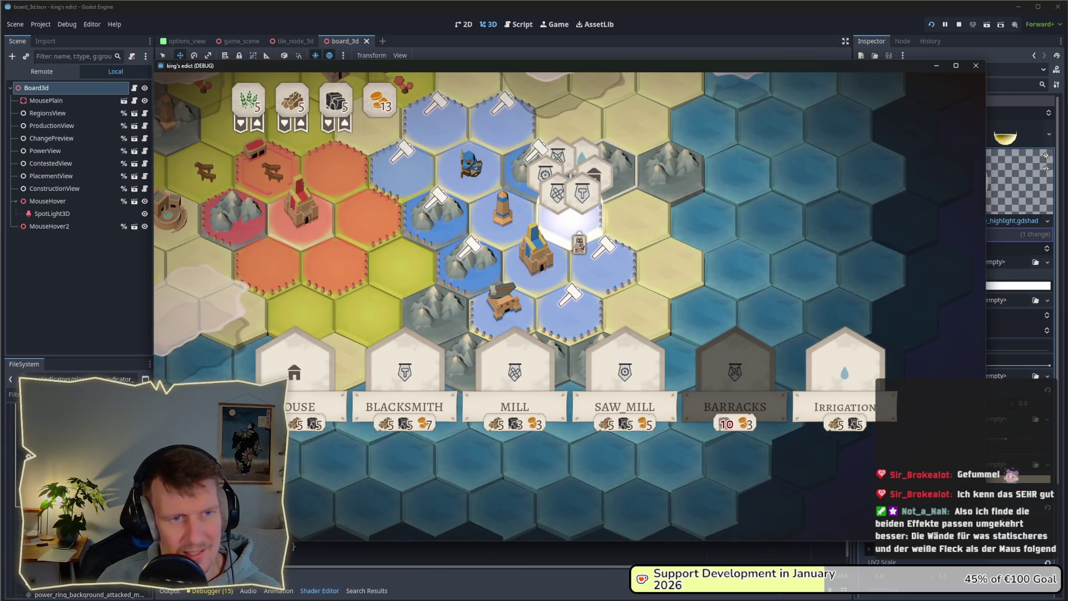
mouse_move(512, 401)
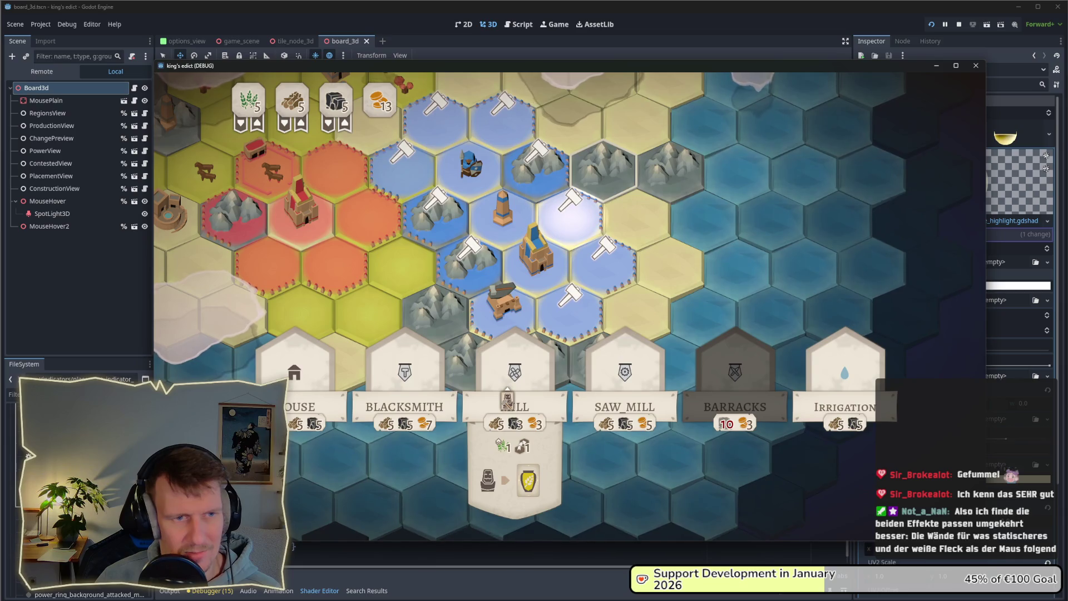
click(573, 236)
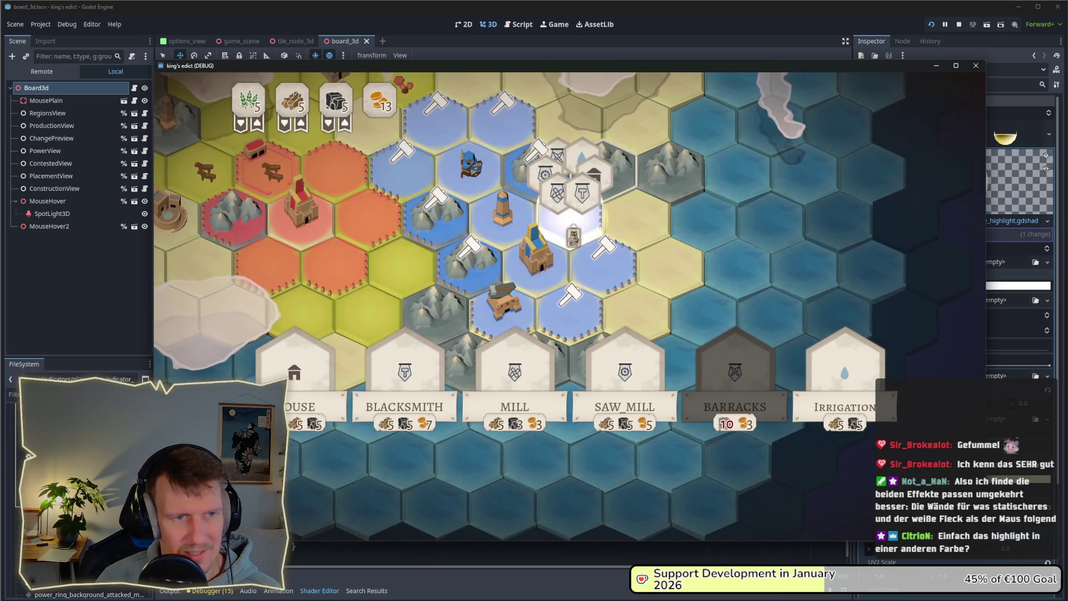
mouse_move(550, 356)
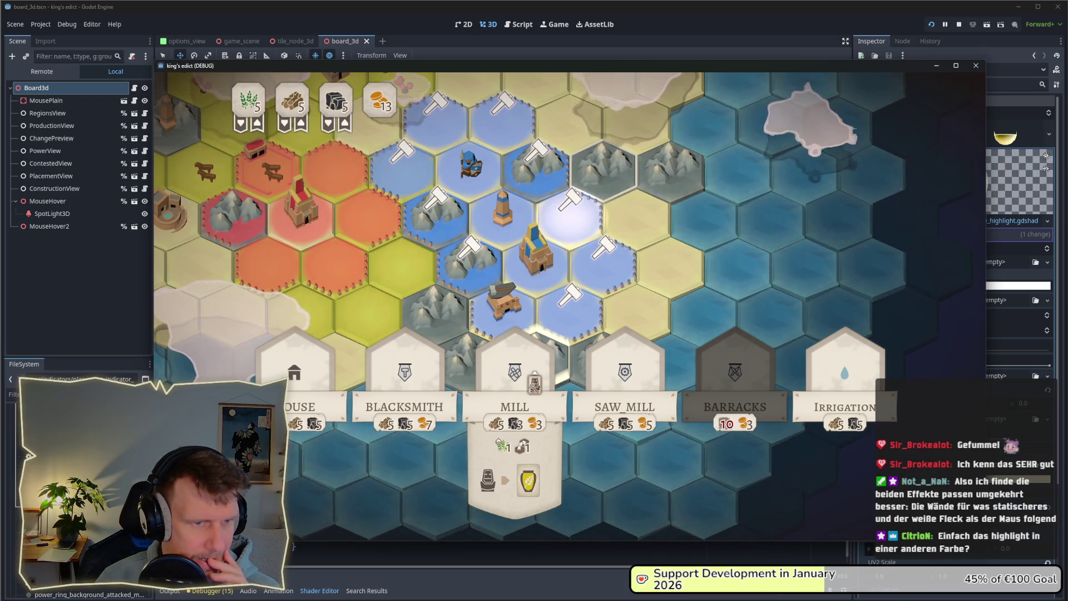
click(591, 290)
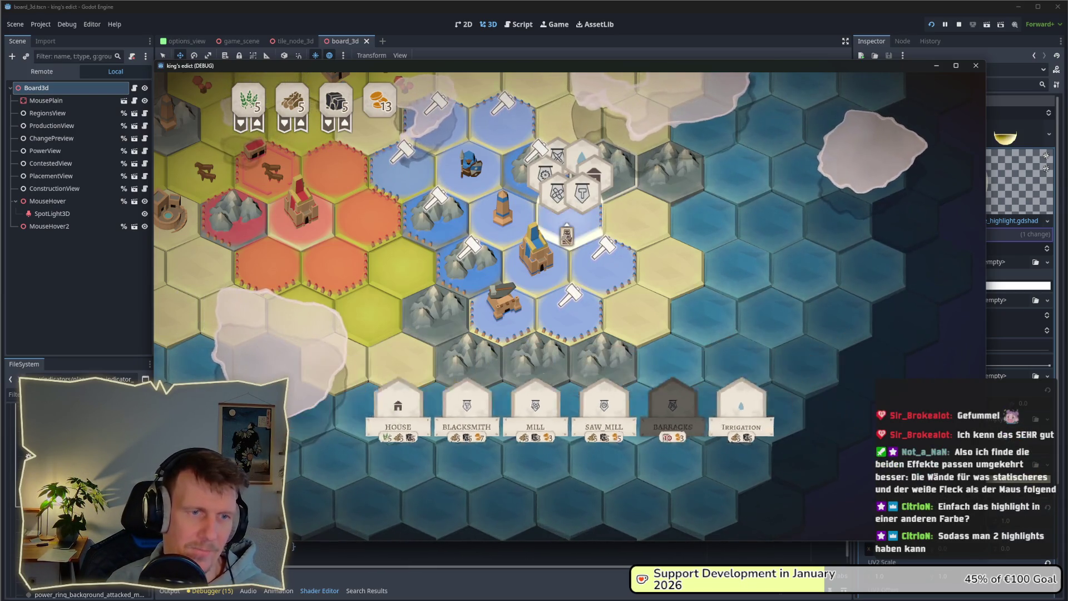
right_click(567, 237)
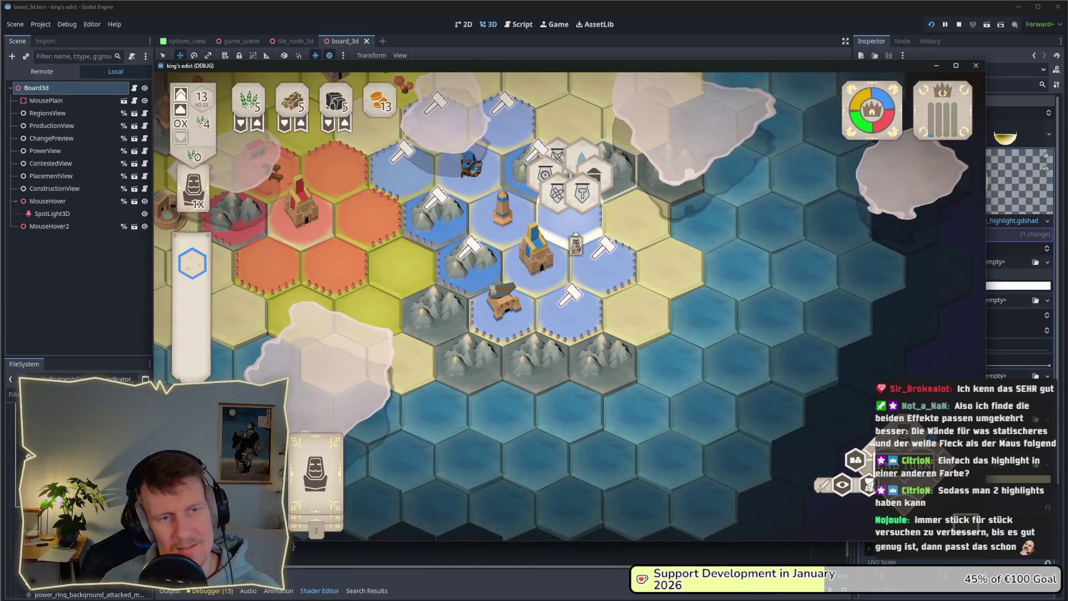
click(468, 256)
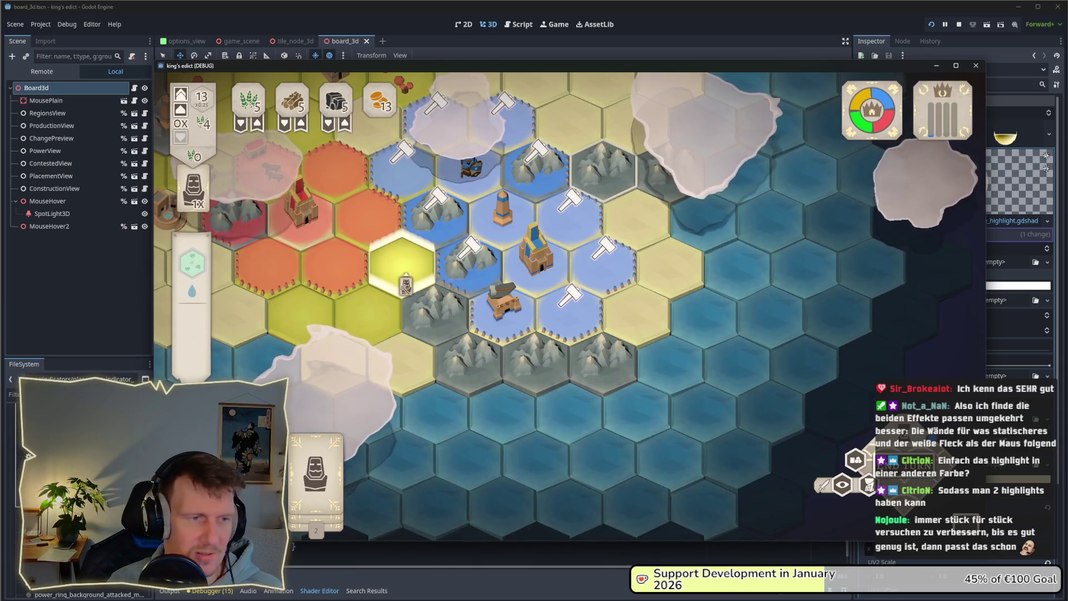
scroll(571, 306, down, 3)
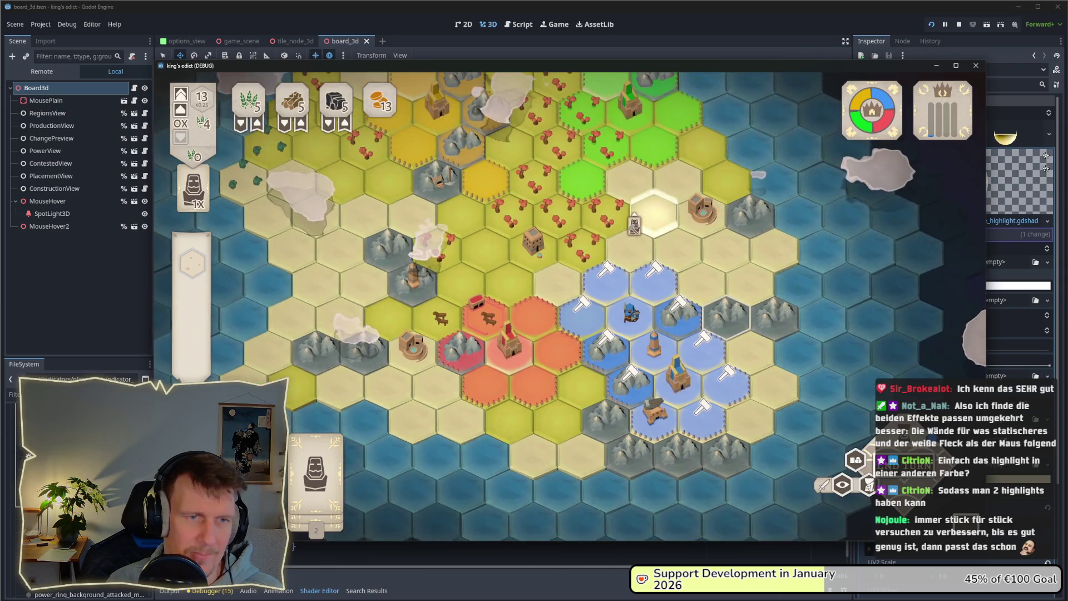
click(701, 311)
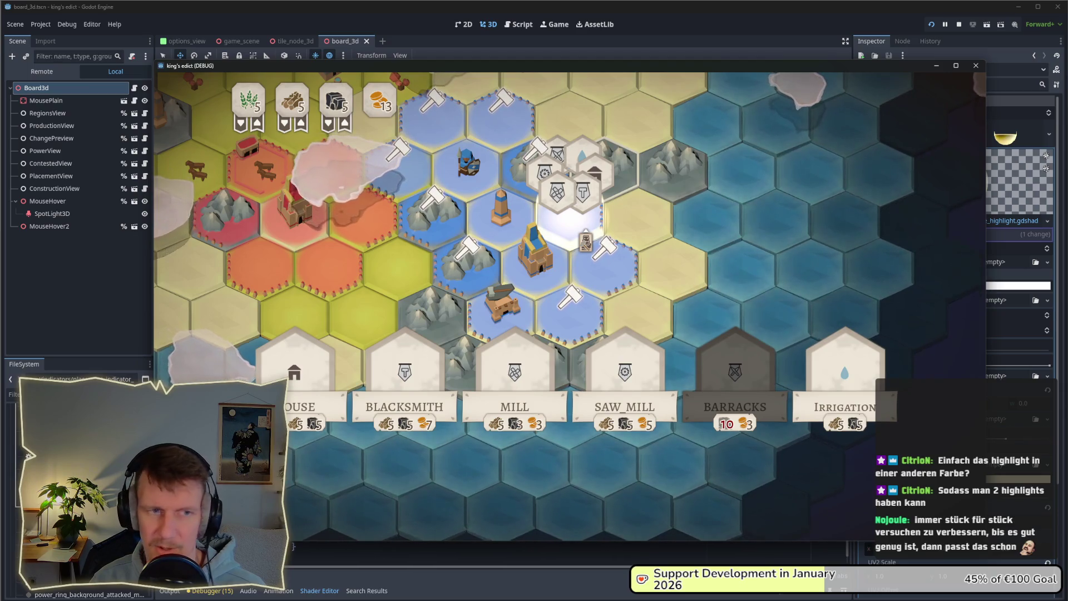
Open building options on several lit hexes near the blue territory
scroll(399, 288, down, 2)
mouse_move(609, 264)
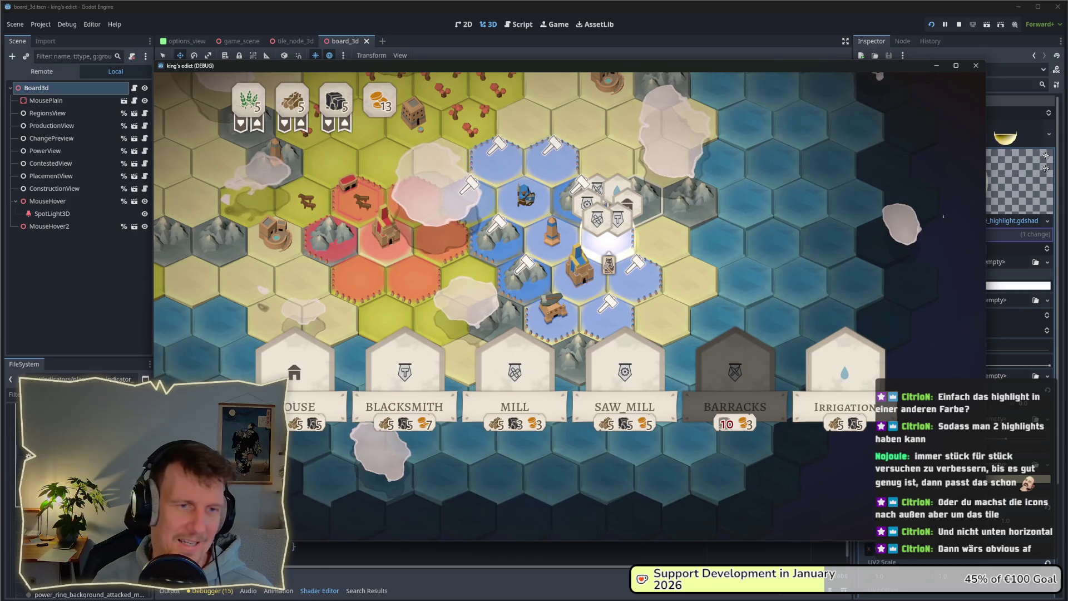
click(553, 237)
click(393, 161)
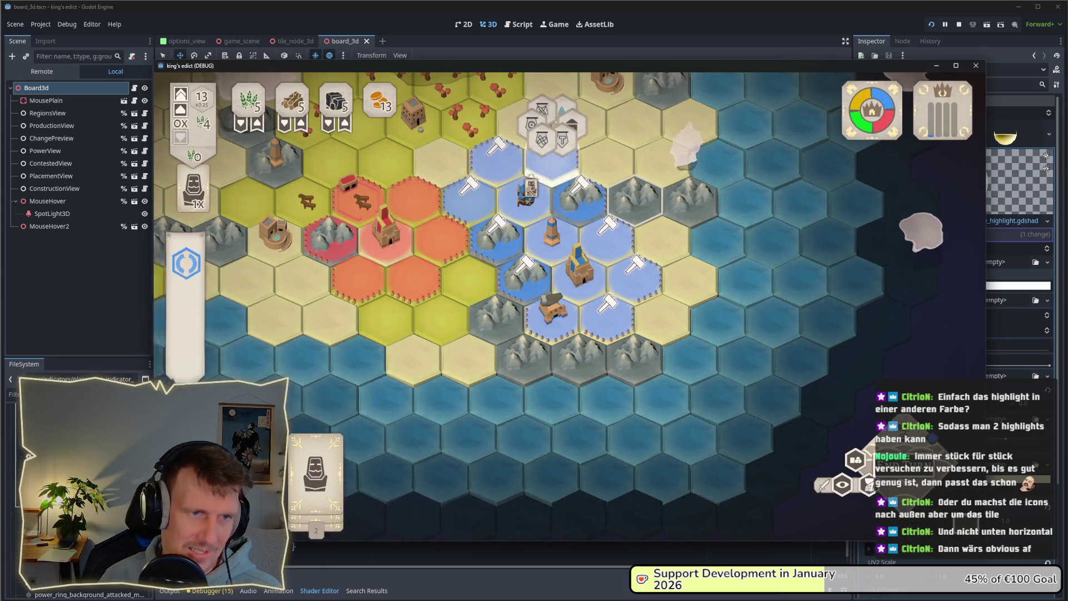
scroll(557, 278, up, 2)
click(552, 159)
scroll(579, 306, down, 1)
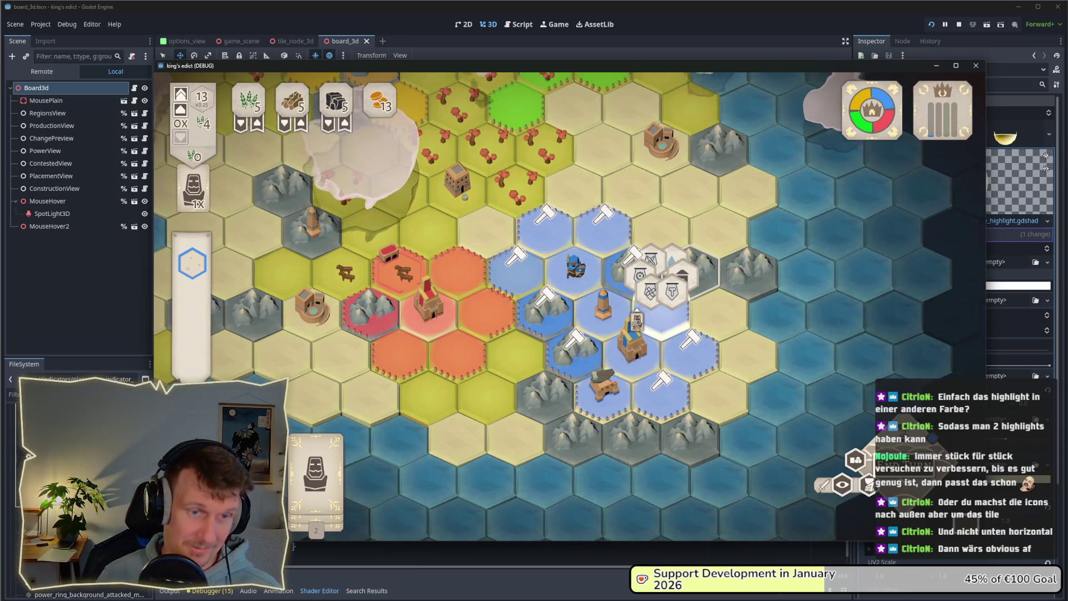
click(640, 320)
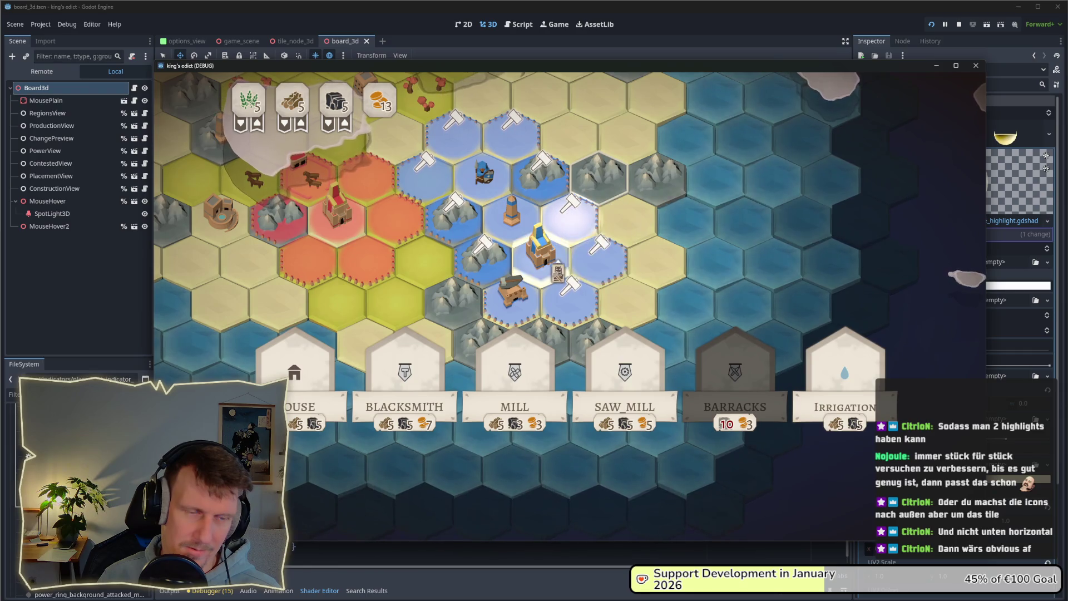
Pan the board, regenerate the map with R, and hover tiles to test the glow
key(s)
key(d)
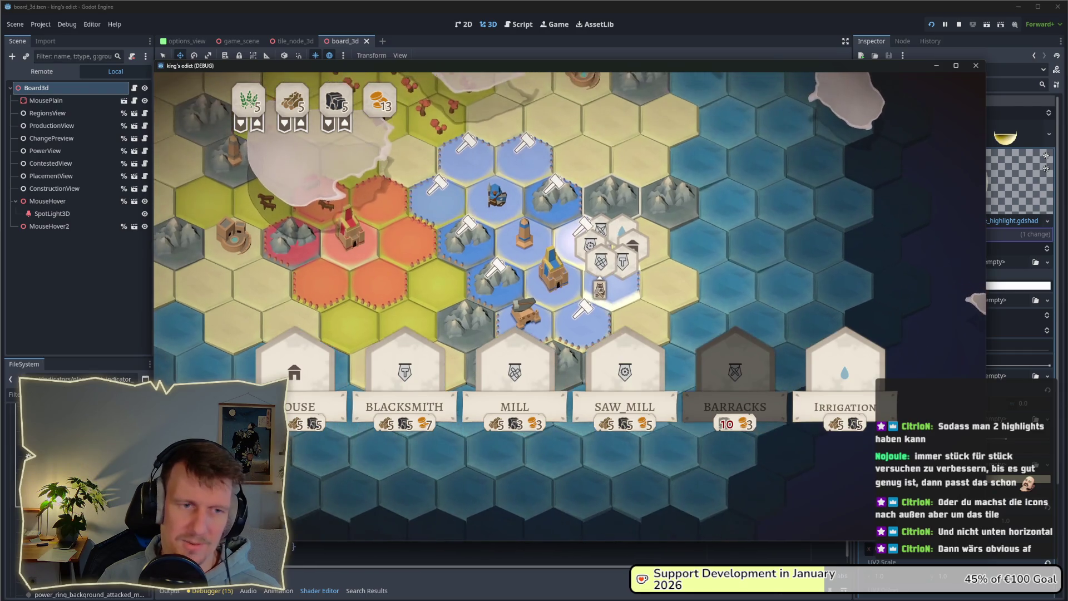
key(r)
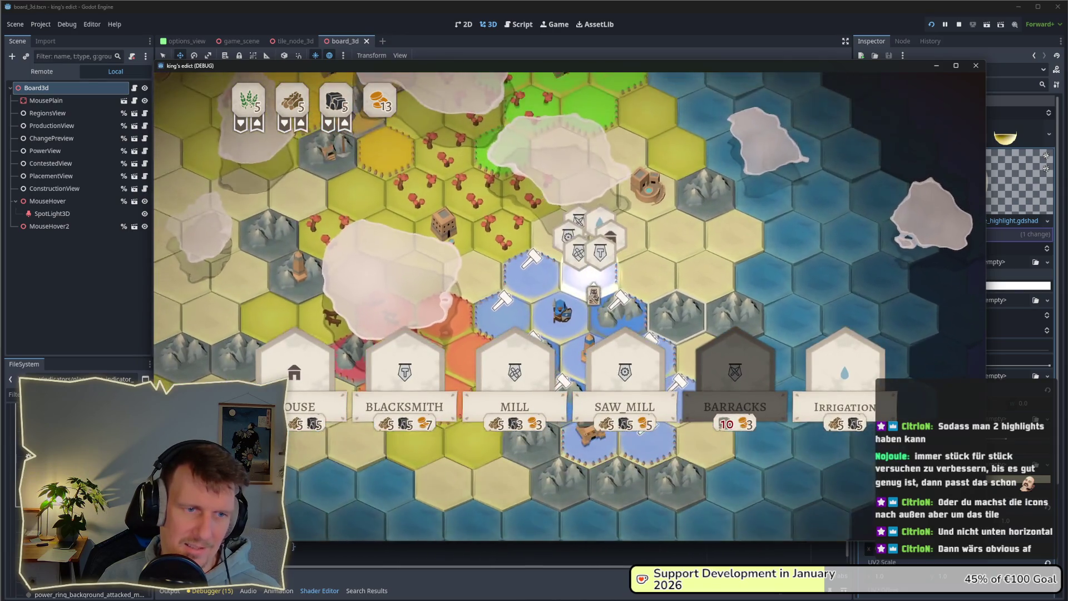
key(w)
key(d)
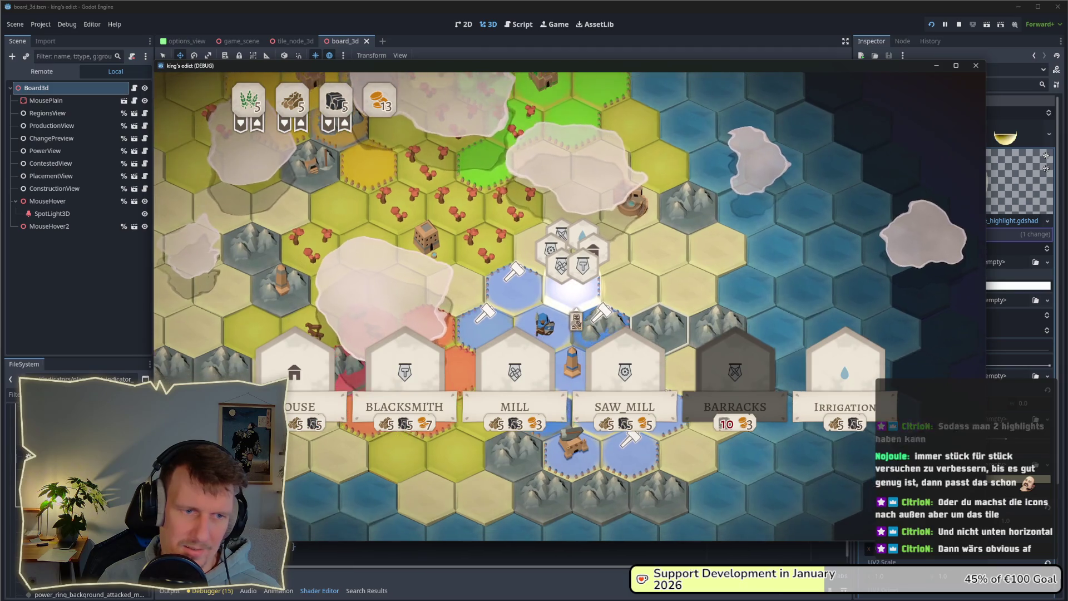
key(w)
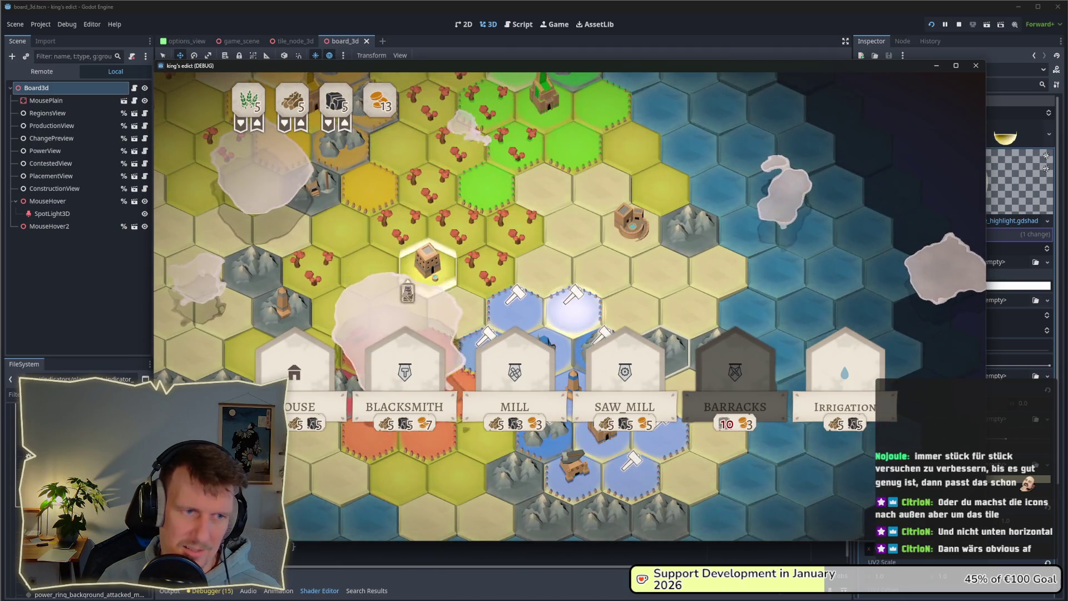
mouse_move(652, 360)
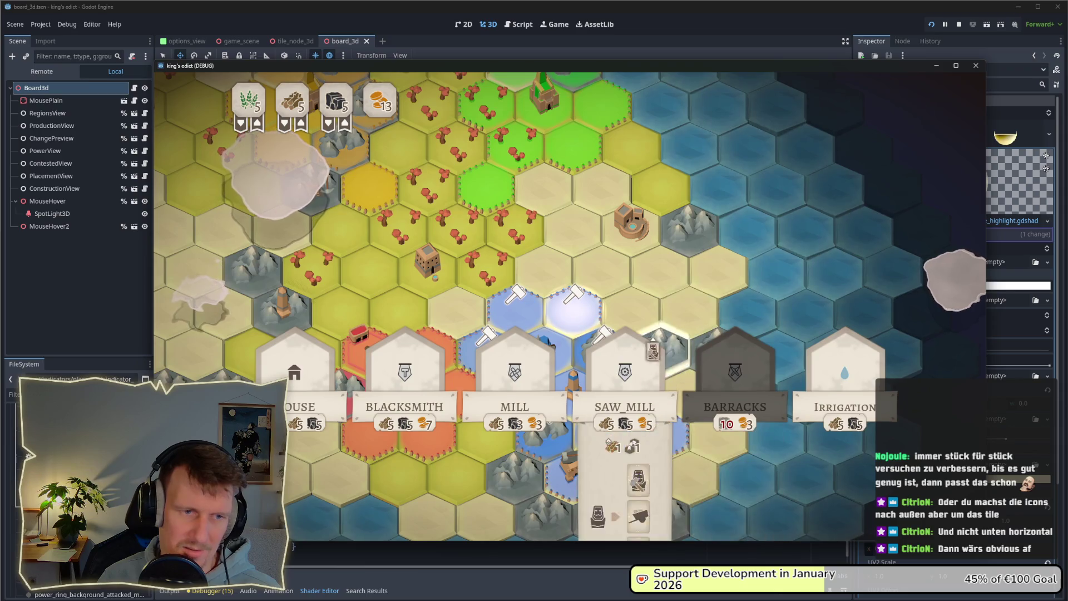
mouse_move(576, 334)
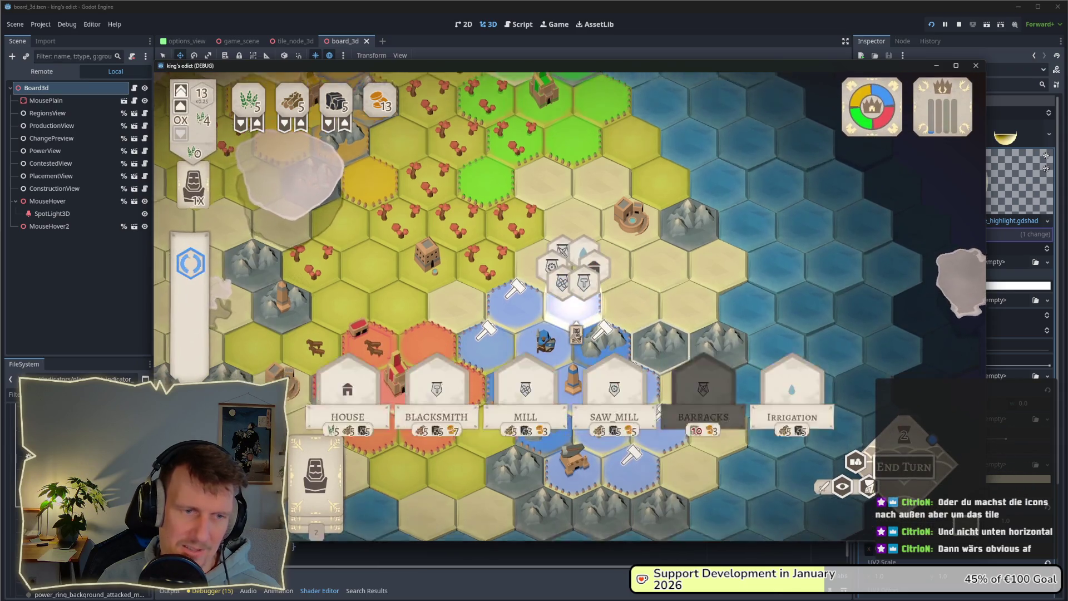
scroll(640, 211, up, 2)
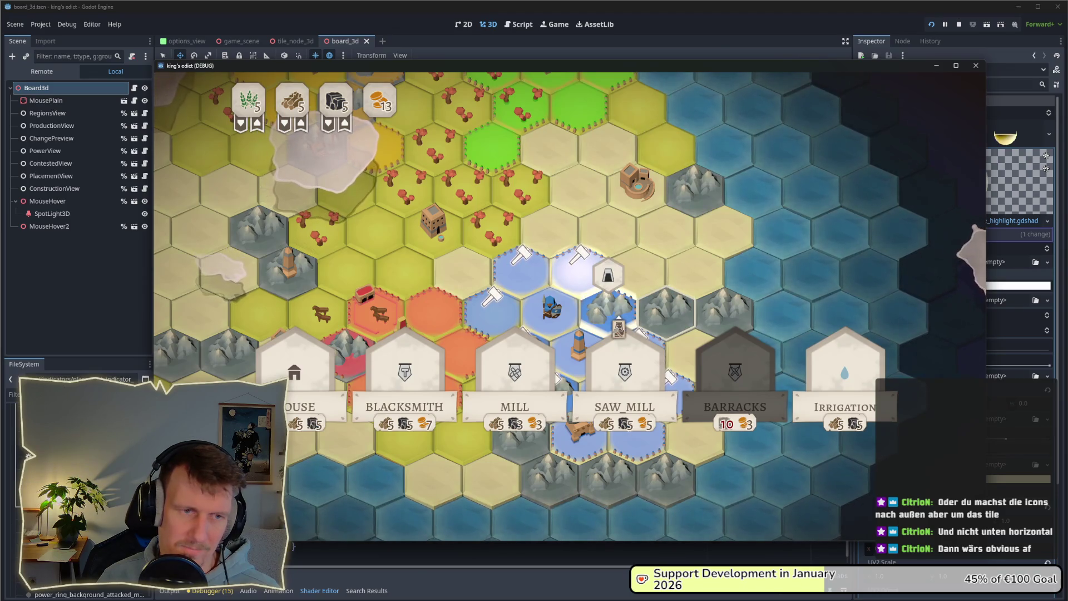
mouse_move(520, 264)
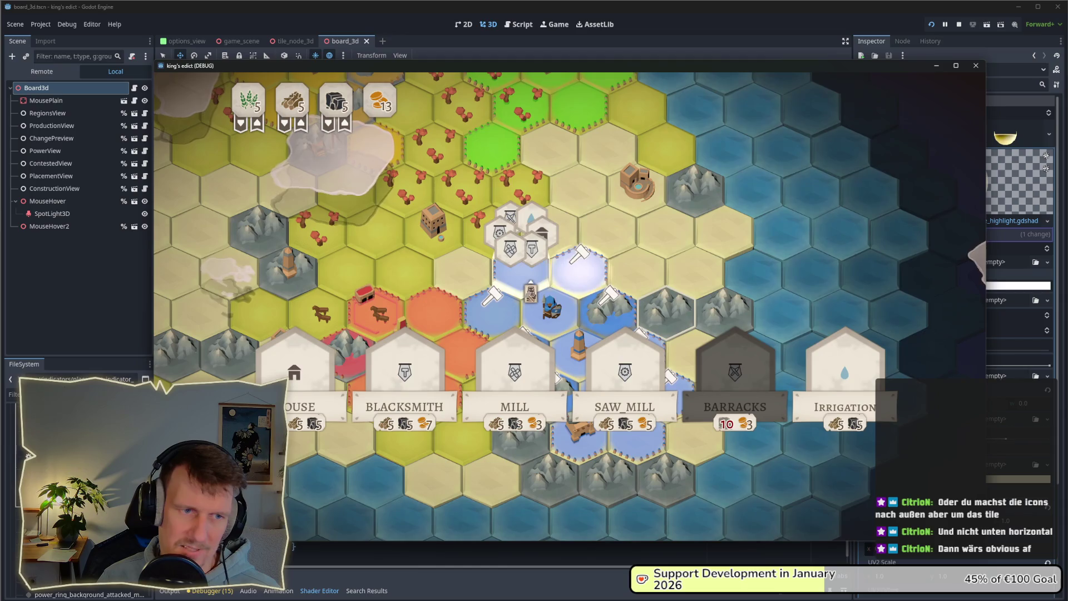
drag(638, 186, 635, 223)
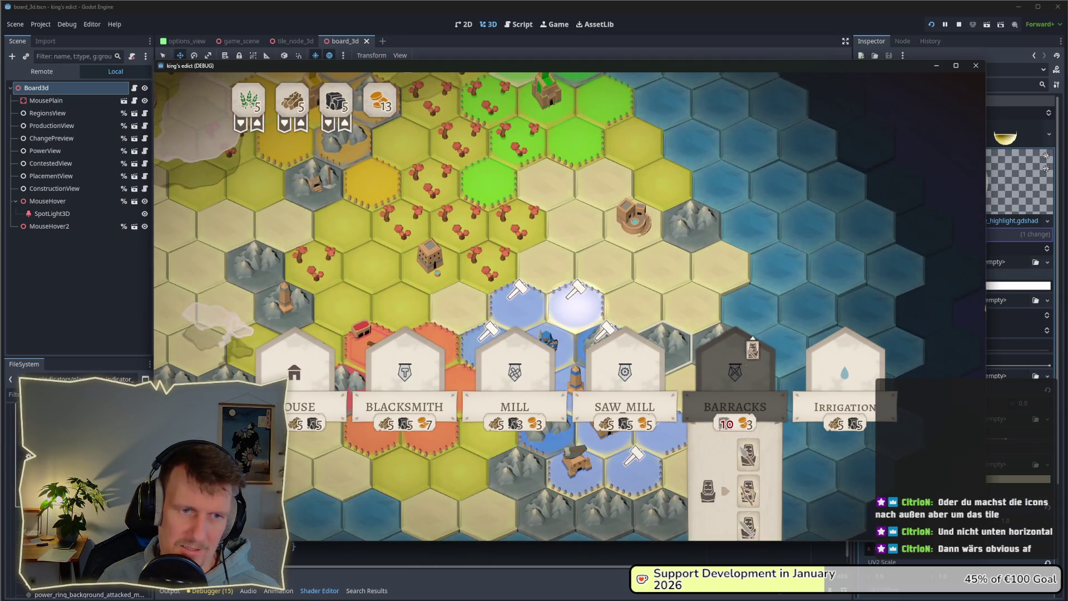
Close the Barracks panel, then open and close building options on three board hexes
click(738, 379)
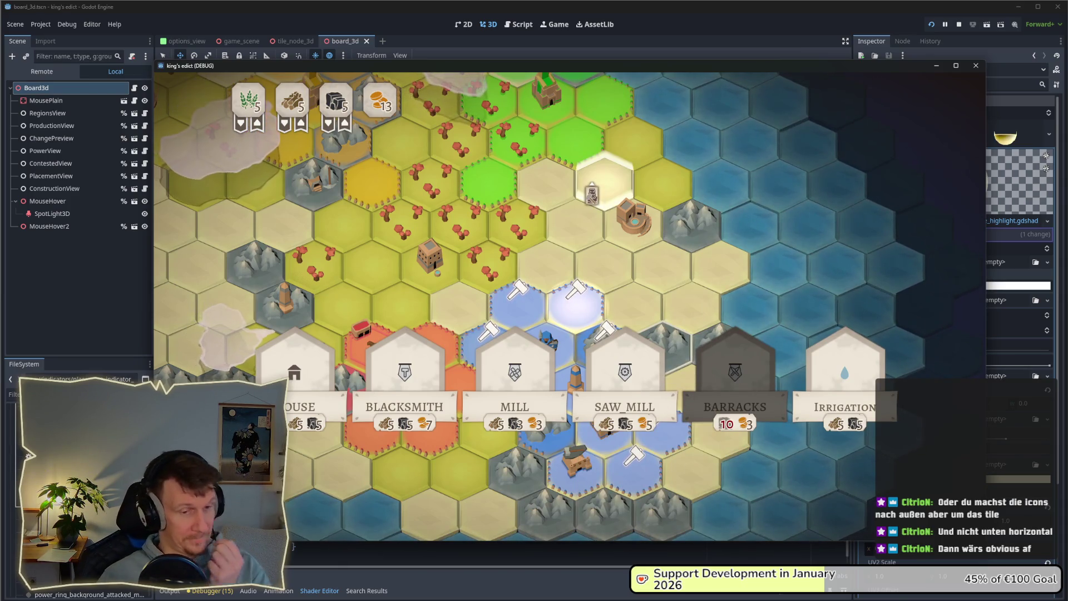
mouse_move(616, 378)
mouse_move(532, 383)
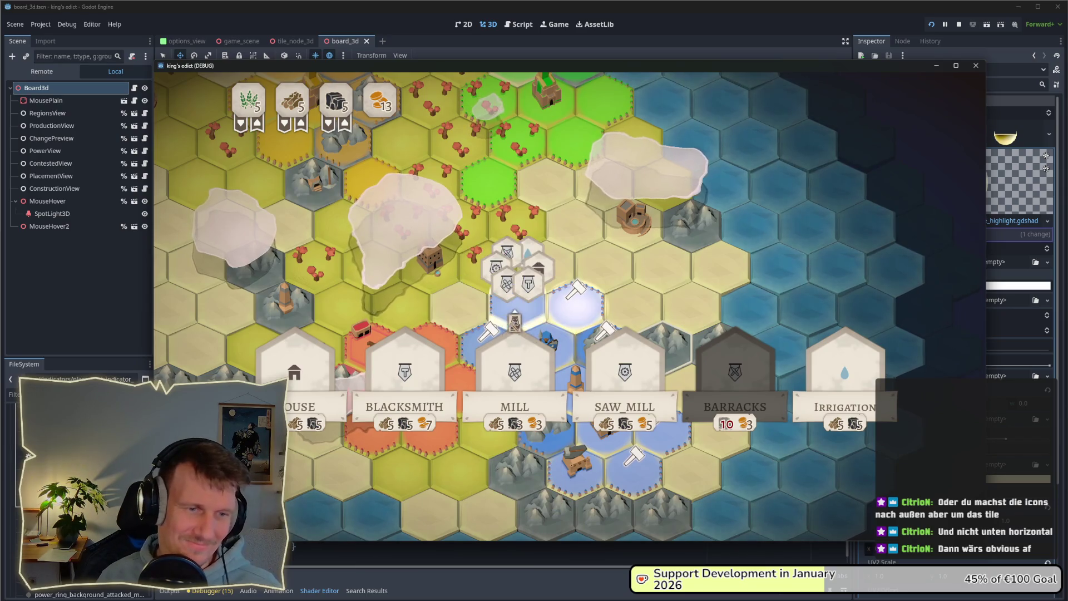
click(518, 306)
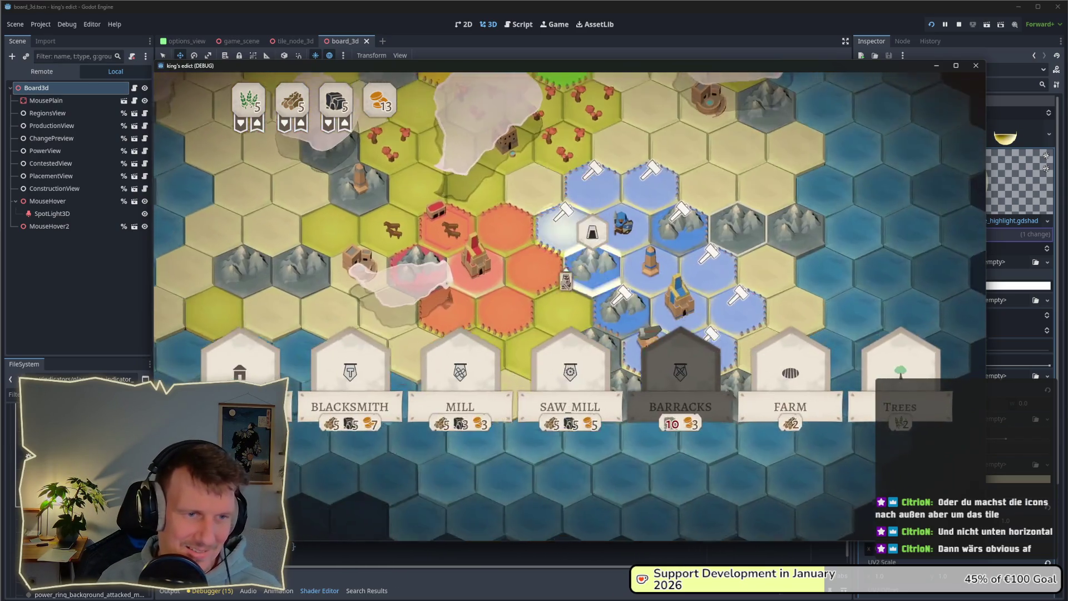
click(712, 250)
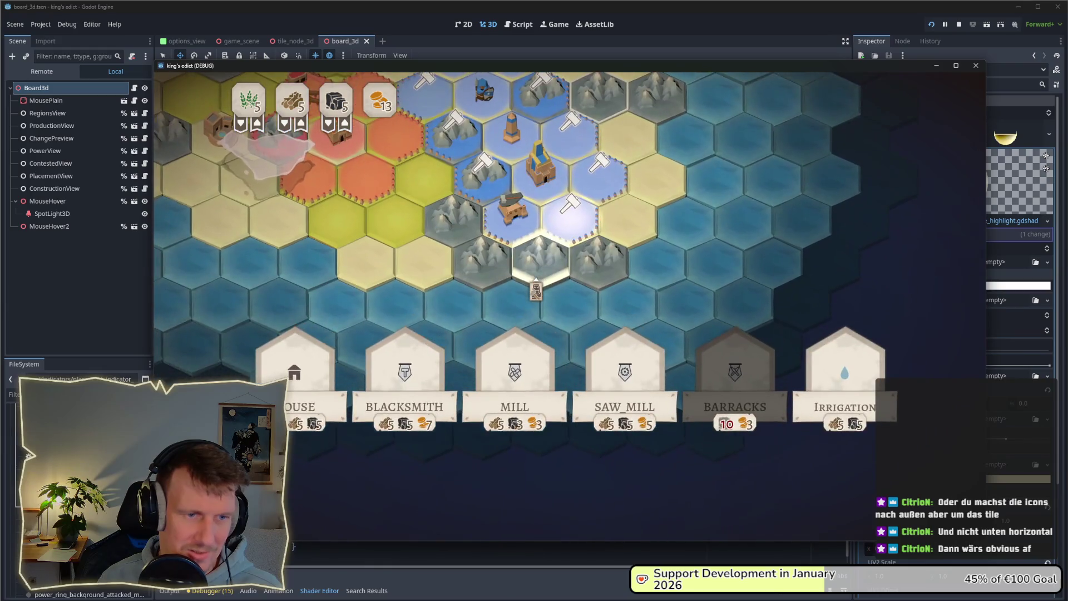
click(536, 287)
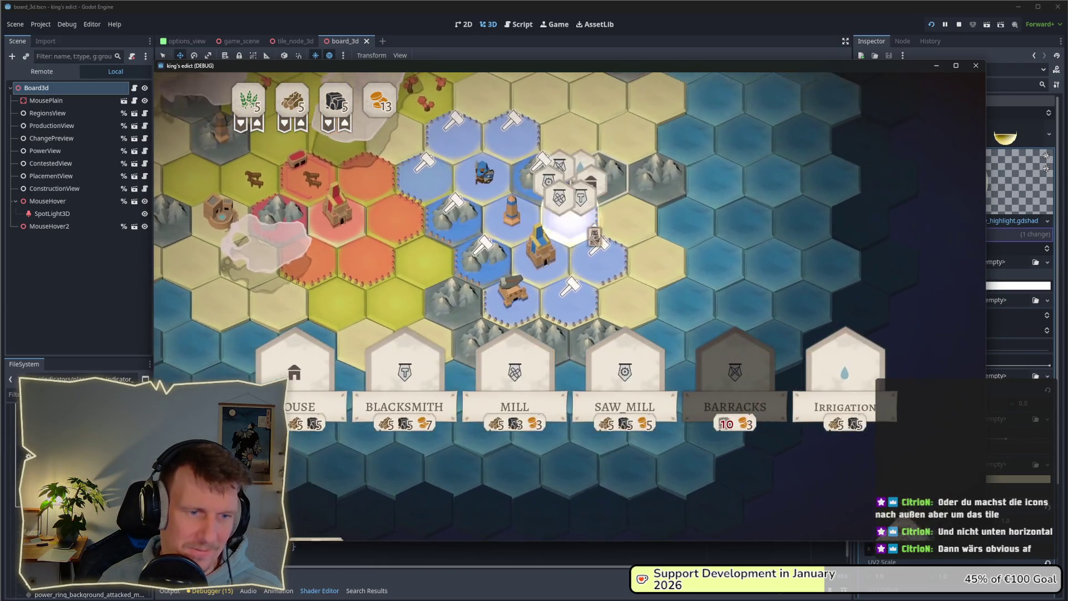
click(565, 281)
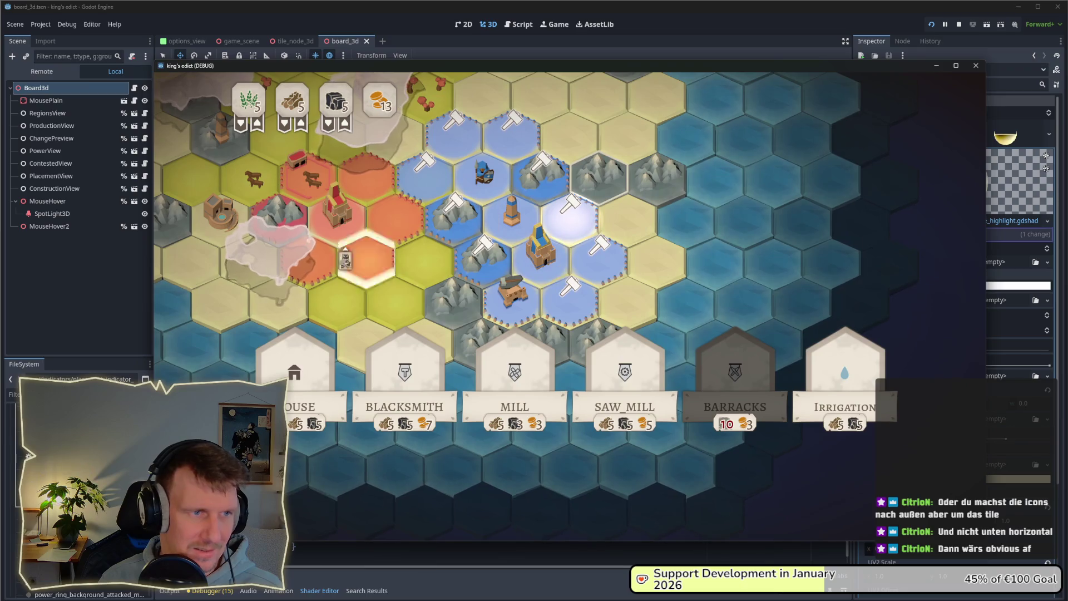
click(573, 324)
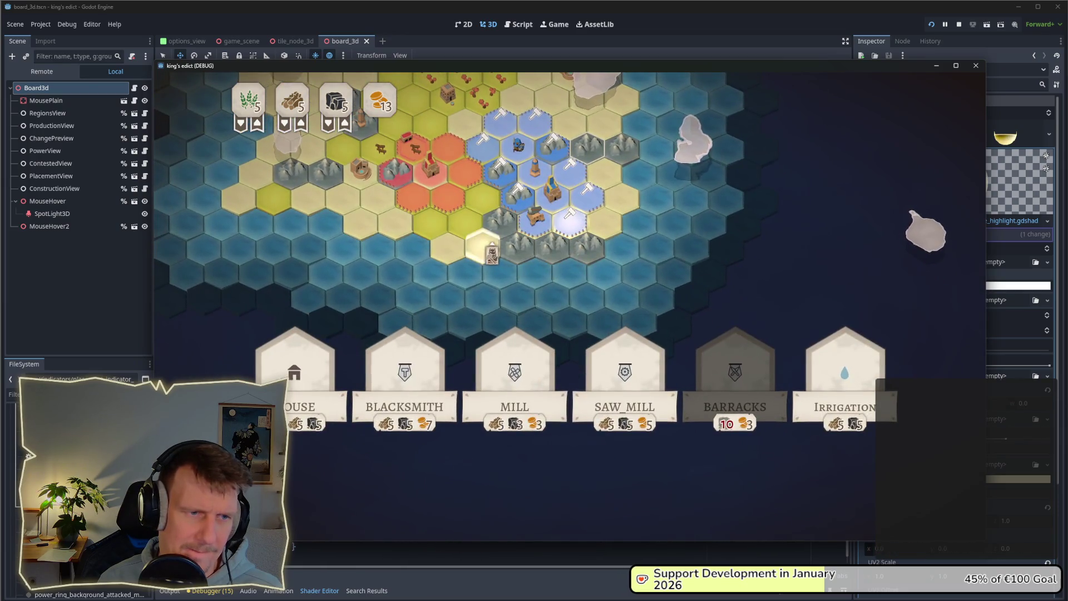
Dismiss the build cards, zoom in, and drag the unit card onto a sand hex
key(Escape)
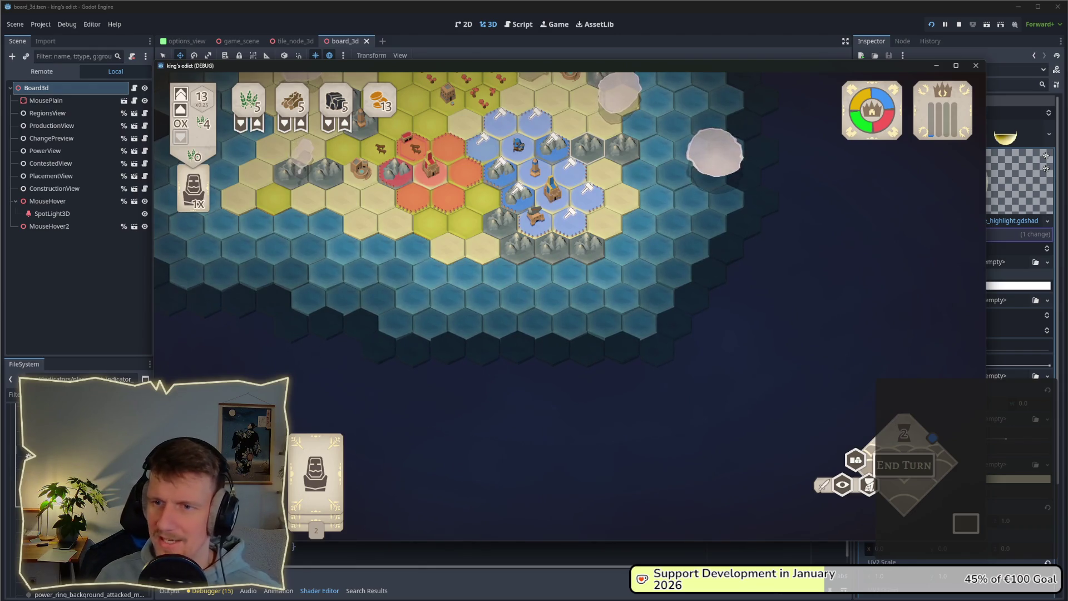
mouse_move(428, 236)
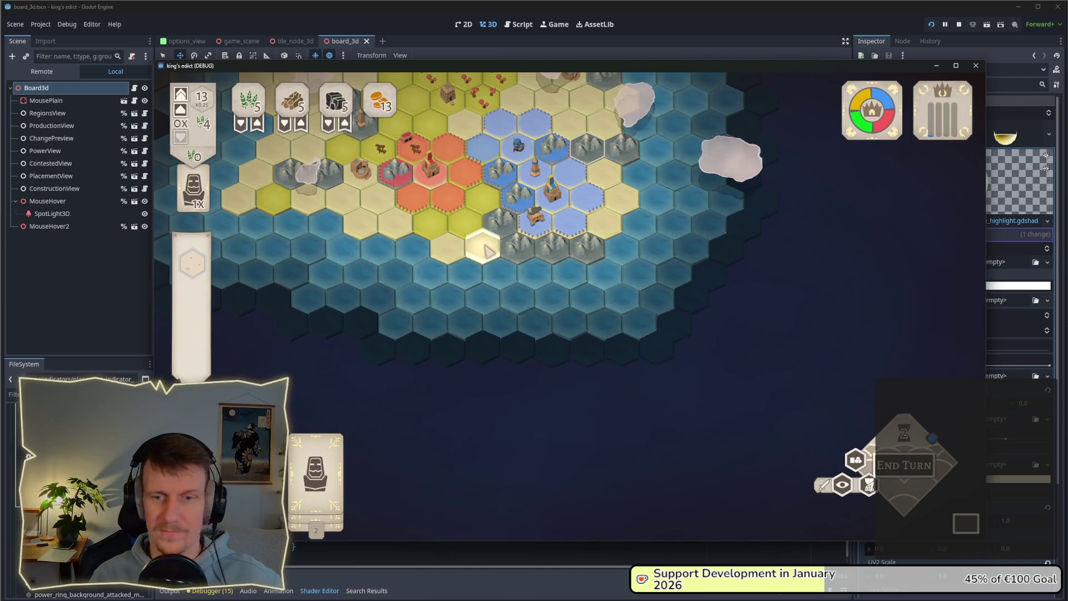
scroll(672, 256, up, 5)
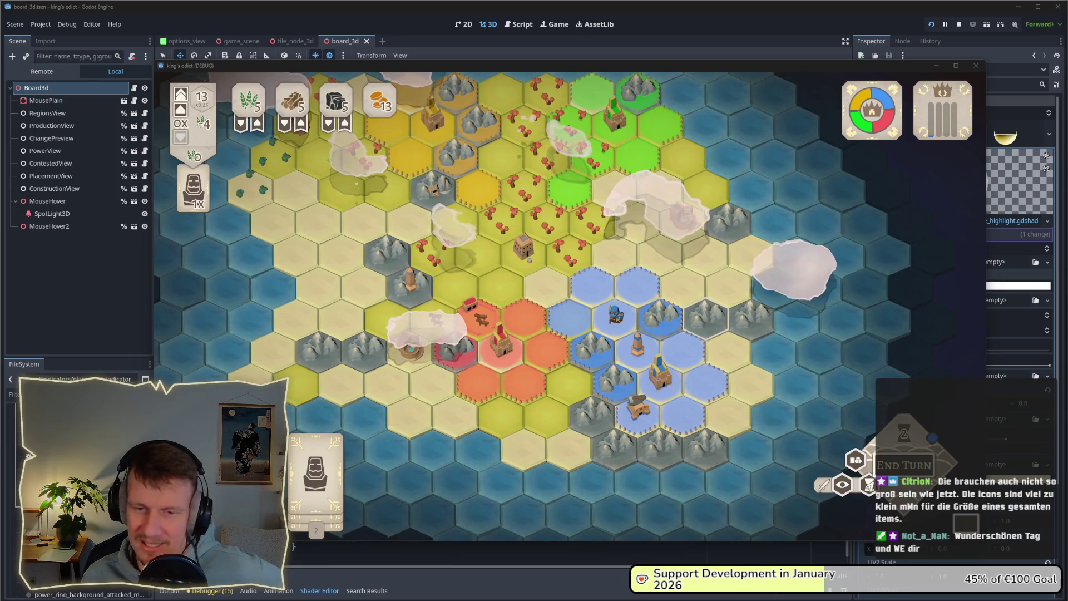
drag(316, 473, 594, 362)
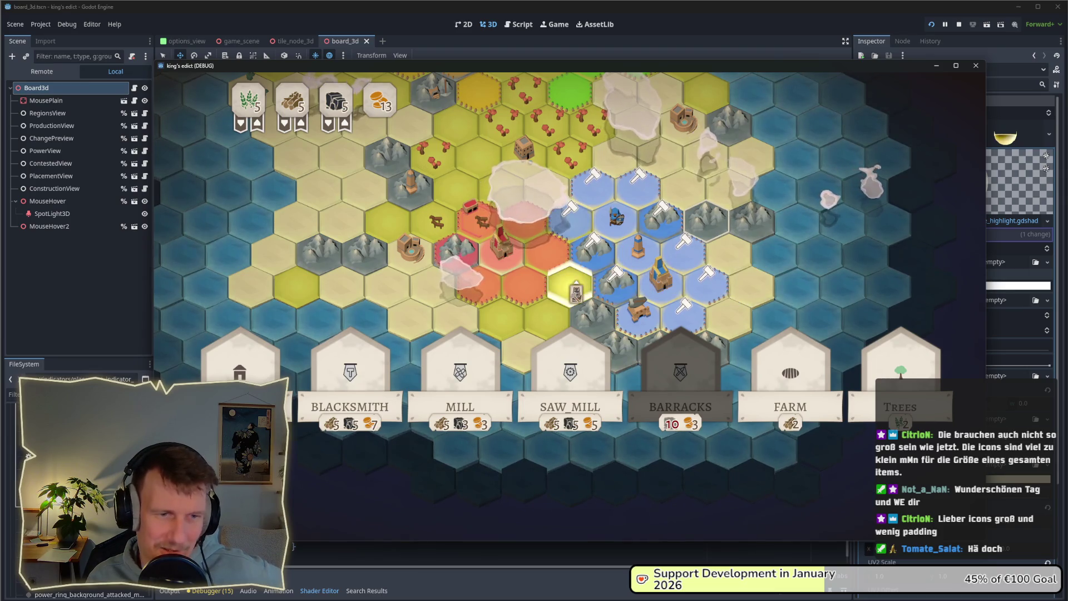
Cancel placement, then select the barracks tile to show the Builder (cost 2) and Spearmen recruit cards
key(Escape)
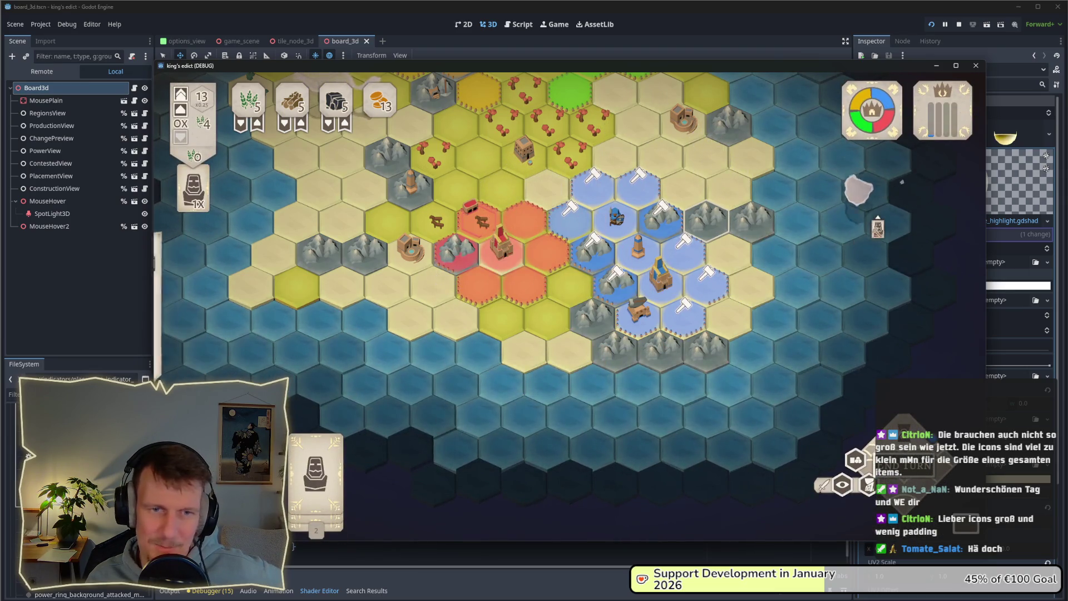
click(684, 247)
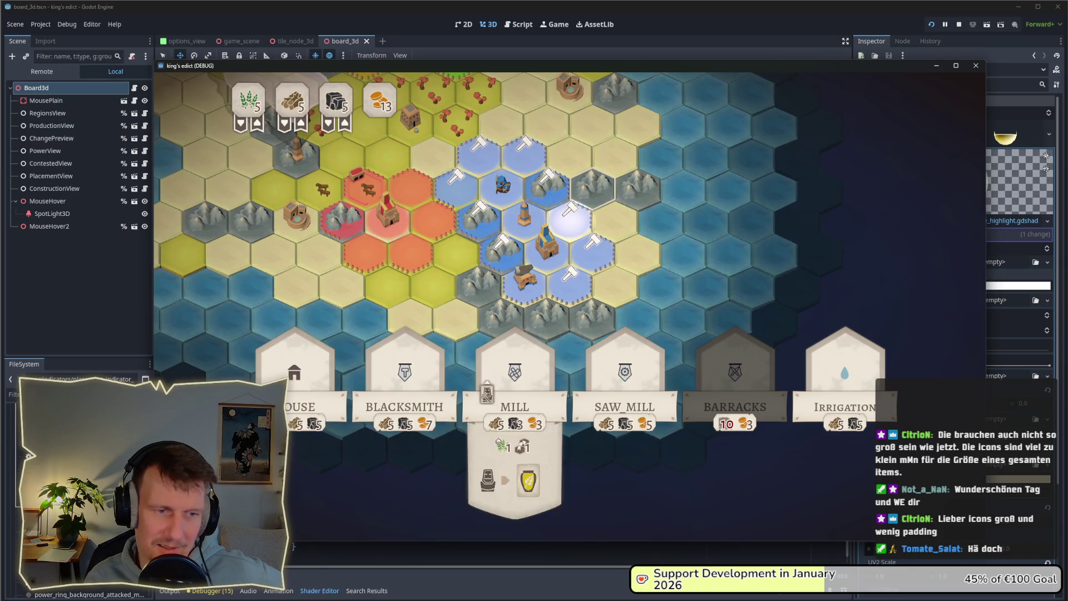
click(490, 384)
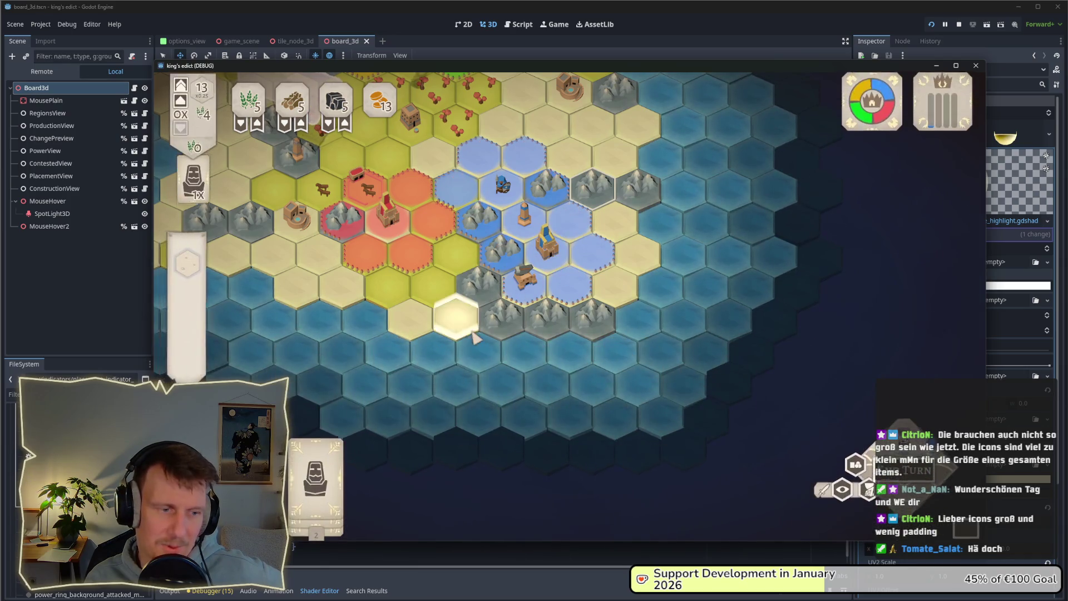
click(315, 484)
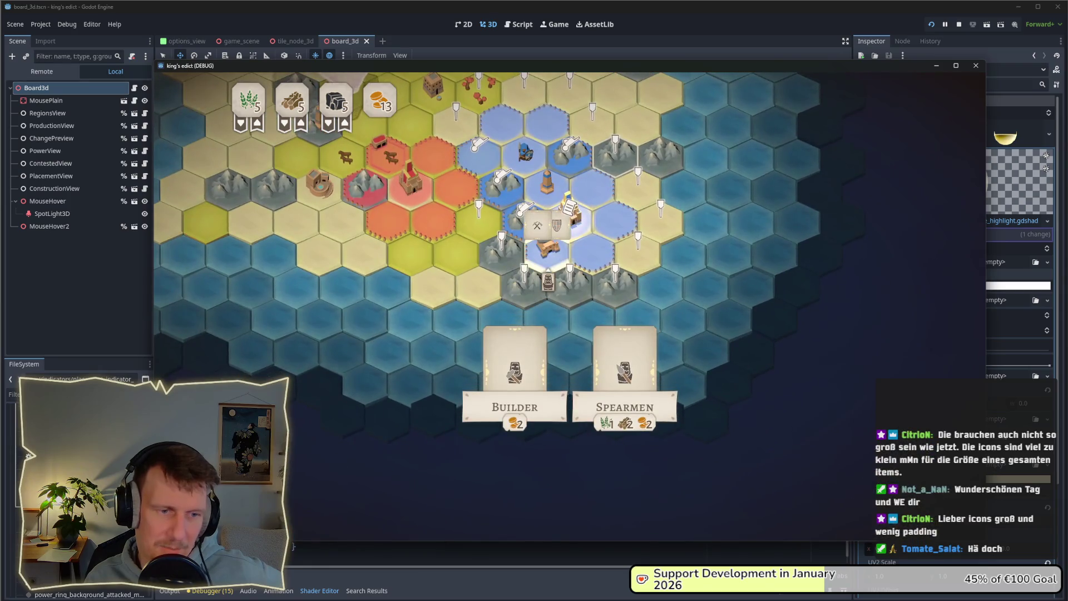
Recruit a Builder and a Spearmen beside the barracks, then show the House-to-Irrigation building cards for a hex
mouse_move(506, 396)
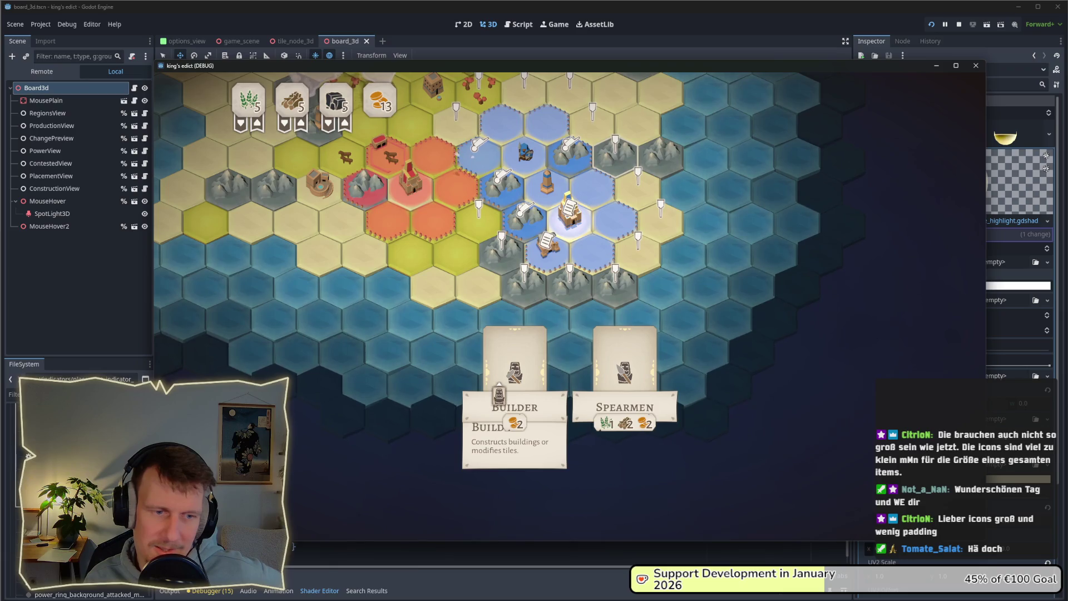
click(544, 255)
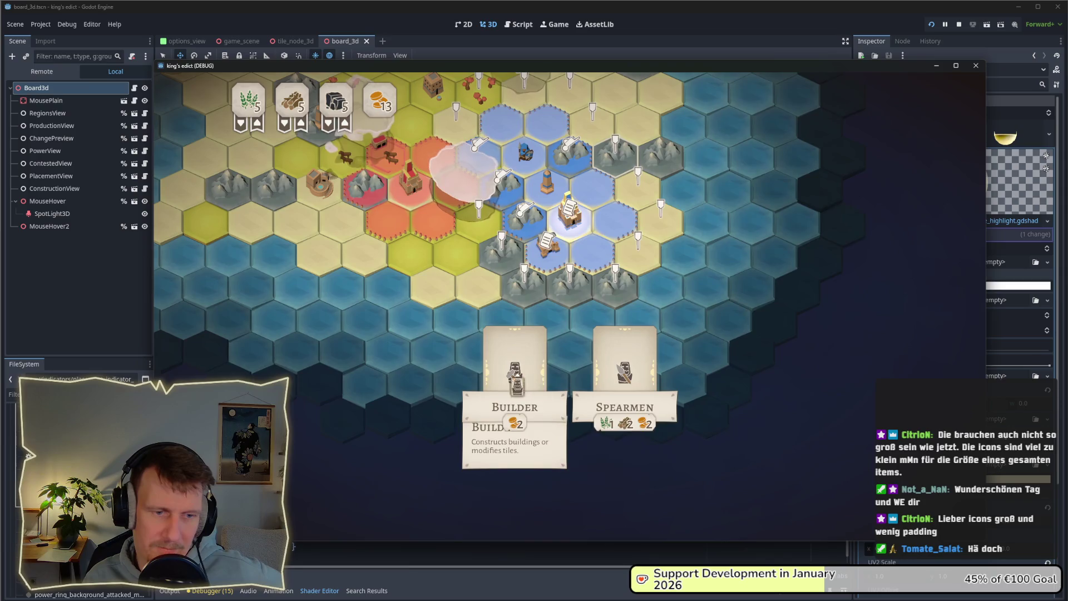
click(615, 390)
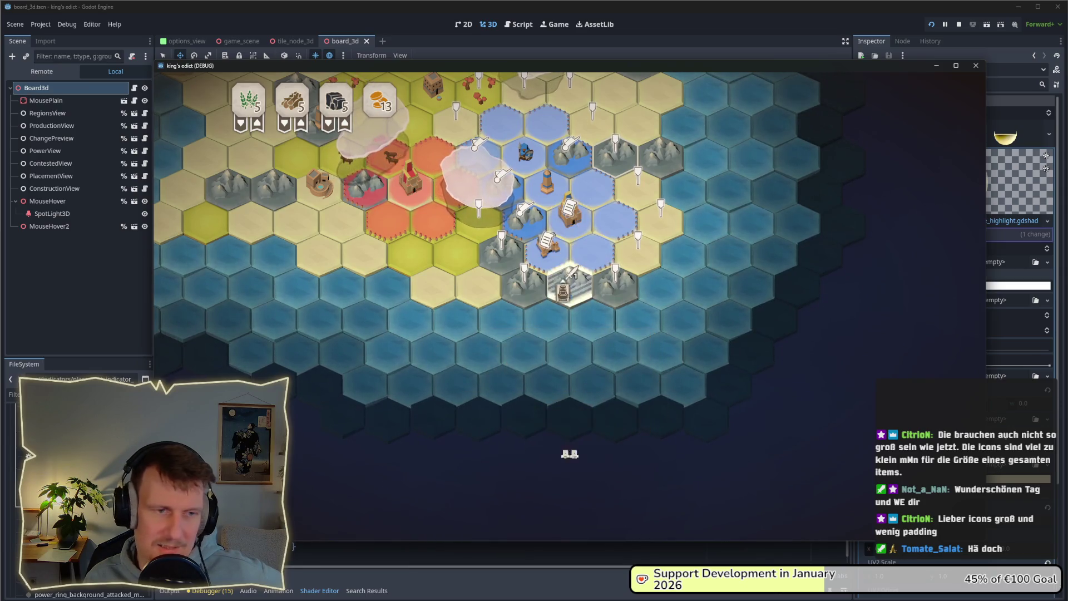
click(315, 462)
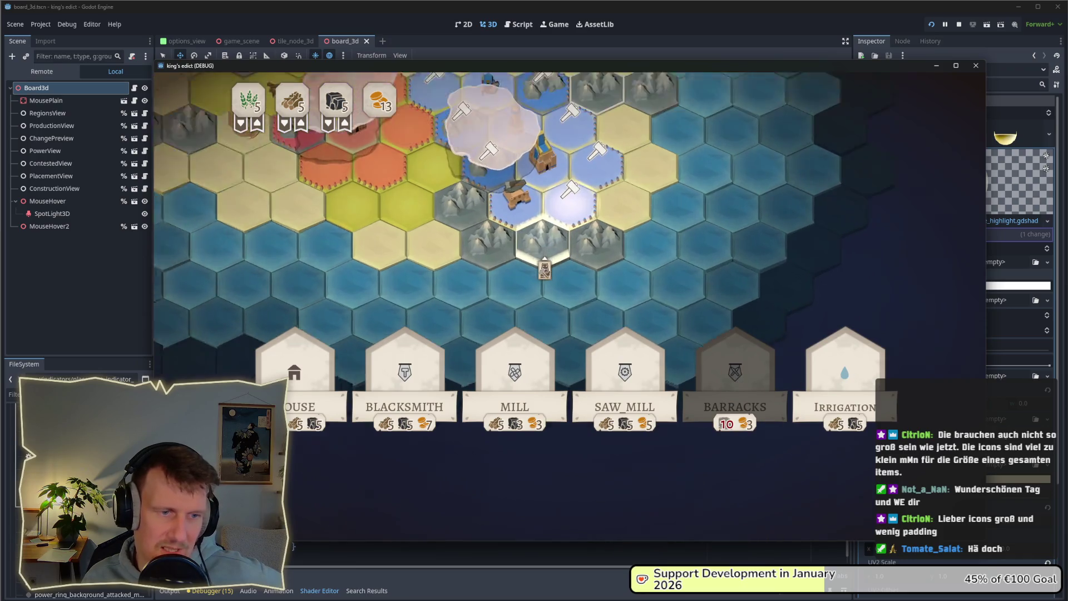
Dismiss the building cards and drop the Servant onto a board tile
mouse_move(517, 398)
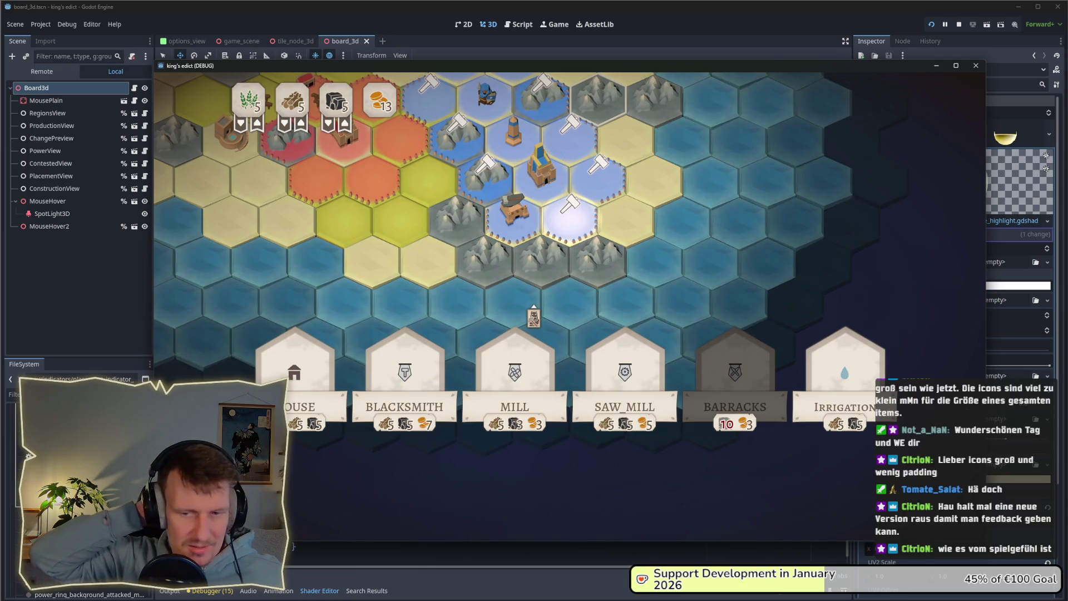
right_click(534, 307)
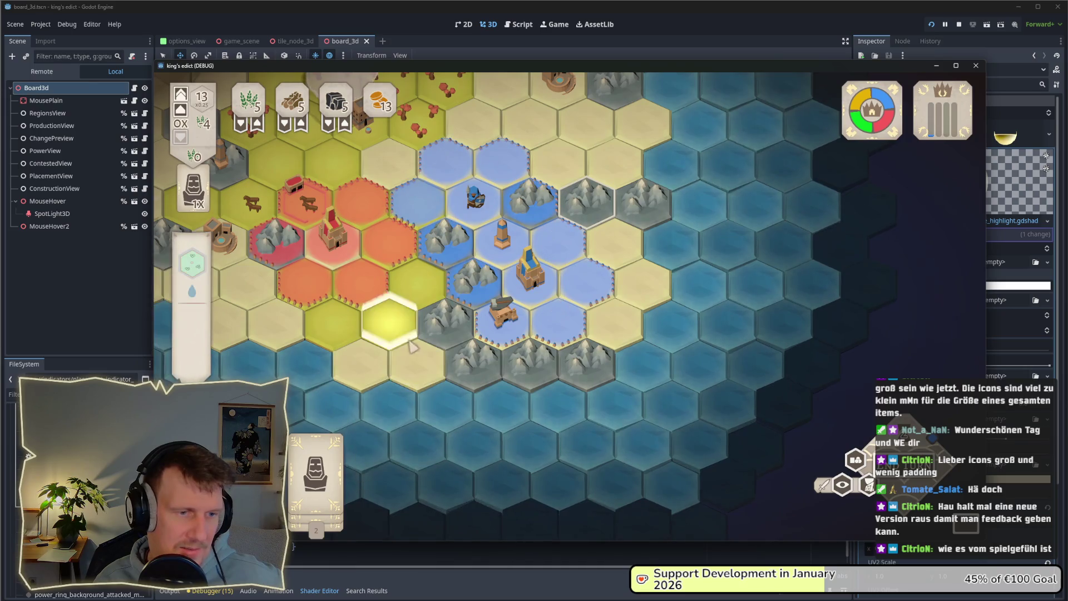
mouse_move(315, 461)
mouse_move(316, 462)
mouse_down()
mouse_move(361, 362)
mouse_move(434, 323)
mouse_move(437, 267)
mouse_move(437, 328)
mouse_move(448, 289)
mouse_move(439, 245)
mouse_move(551, 236)
mouse_move(534, 377)
mouse_move(314, 462)
mouse_move(546, 345)
mouse_move(509, 356)
mouse_move(484, 326)
mouse_up()
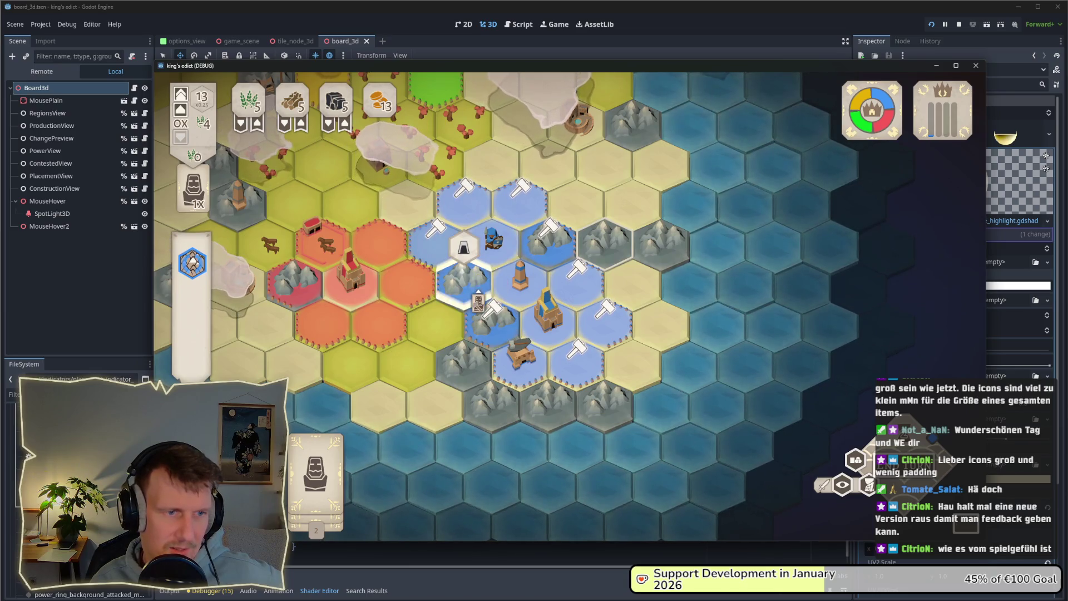
Move the Servant onto the mountain hex and zoom out over the whole map
mouse_move(493, 332)
mouse_down()
mouse_move(468, 308)
mouse_move(457, 273)
mouse_up()
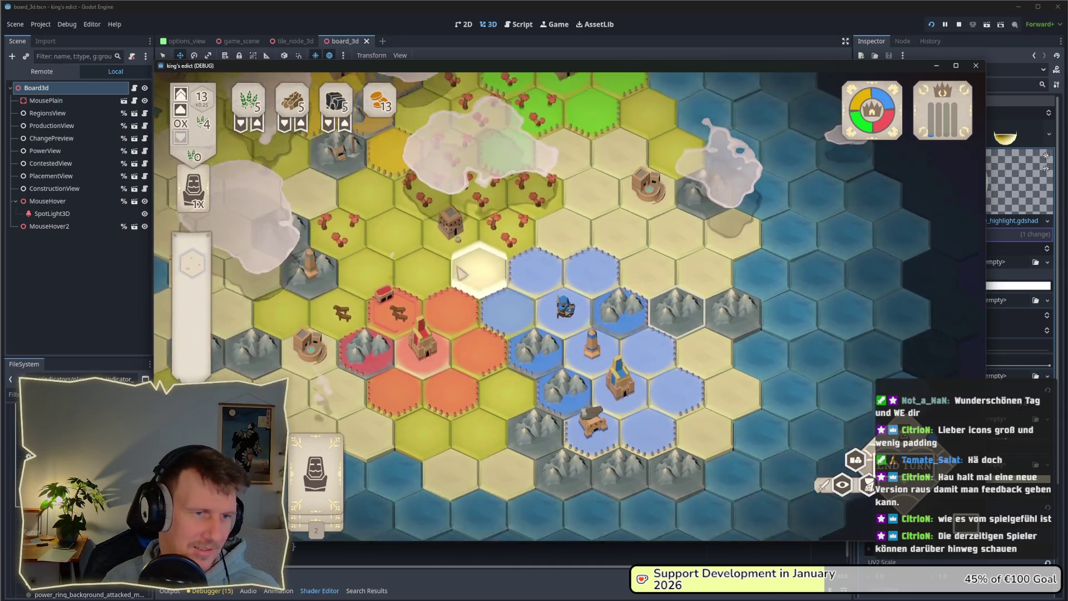
scroll(428, 248, down, 2)
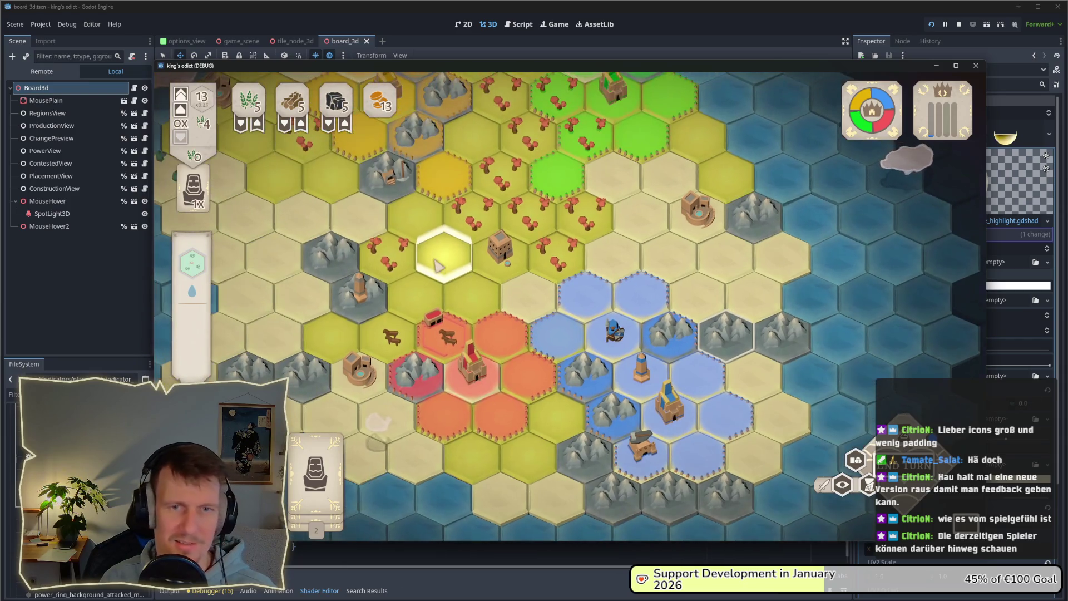